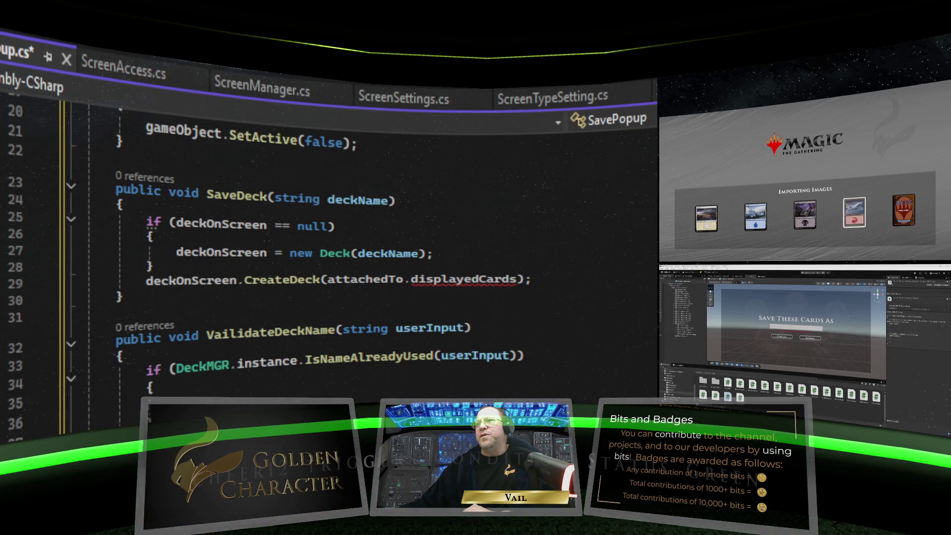
Review the SavePopup.cs code and save it so no unsaved changes remain
{"action": "scroll", "coordinate": [327, 248], "scroll_direction": "up", "scroll_amount": 7}
{"action": "scroll", "coordinate": [327, 247], "scroll_direction": "down", "scroll_amount": 10}
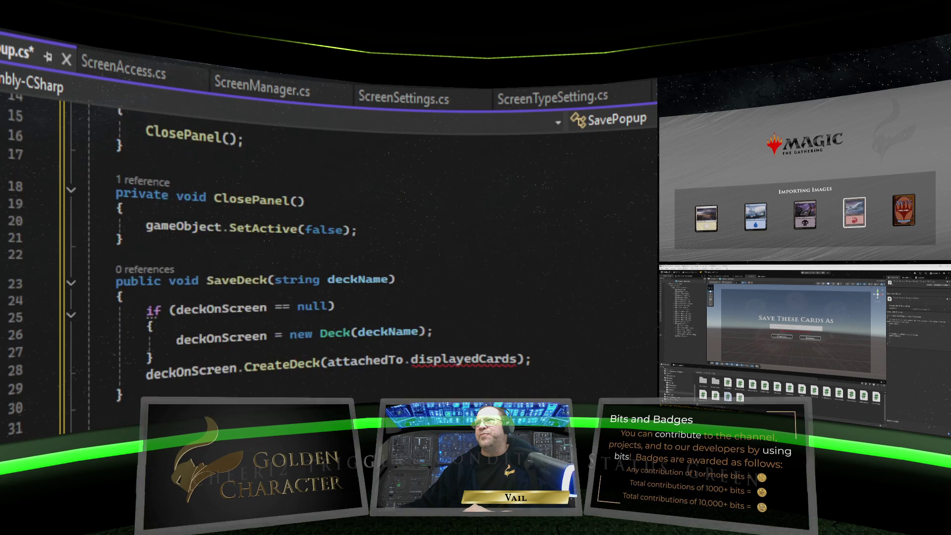
{"action": "scroll", "coordinate": [327, 247], "scroll_direction": "up", "scroll_amount": 10}
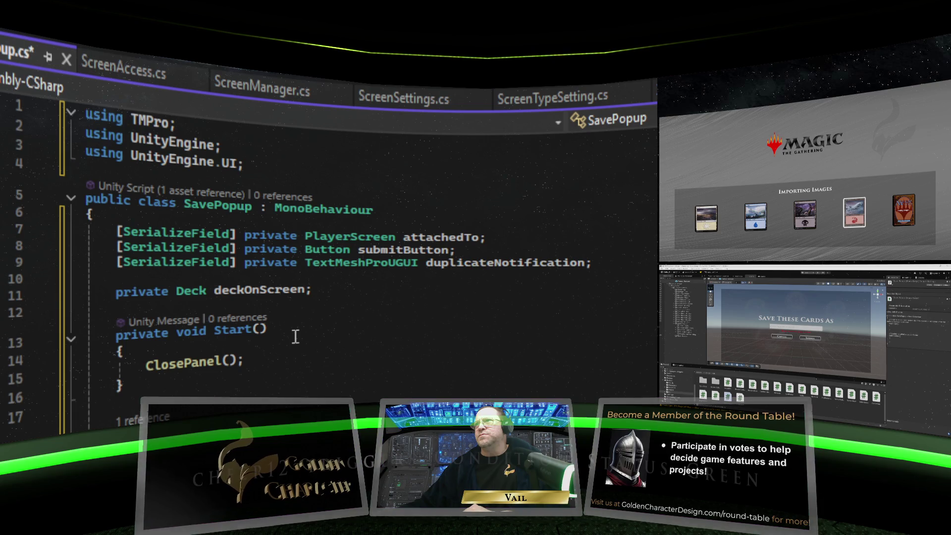
{"action": "scroll", "coordinate": [295, 336], "scroll_direction": "down", "scroll_amount": 5}
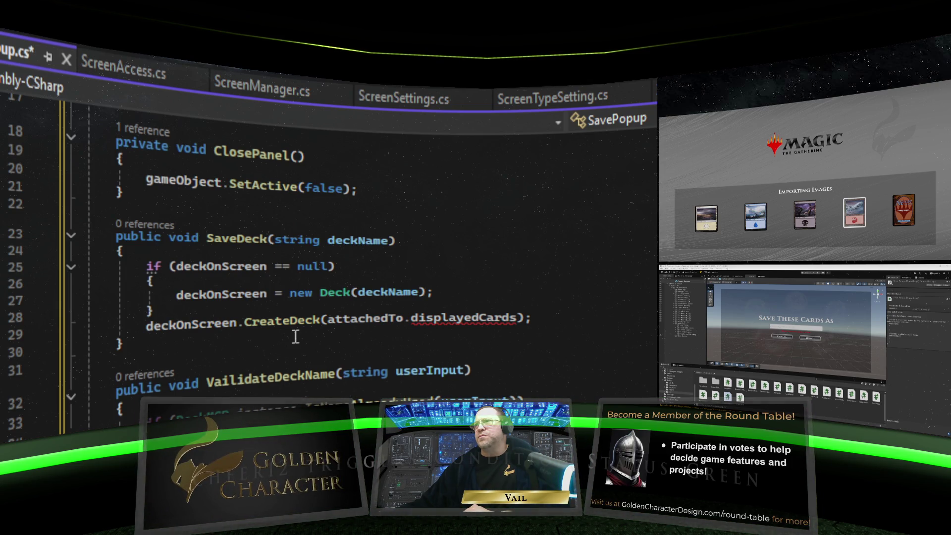
{"action": "scroll", "coordinate": [295, 337], "scroll_direction": "up", "scroll_amount": 5}
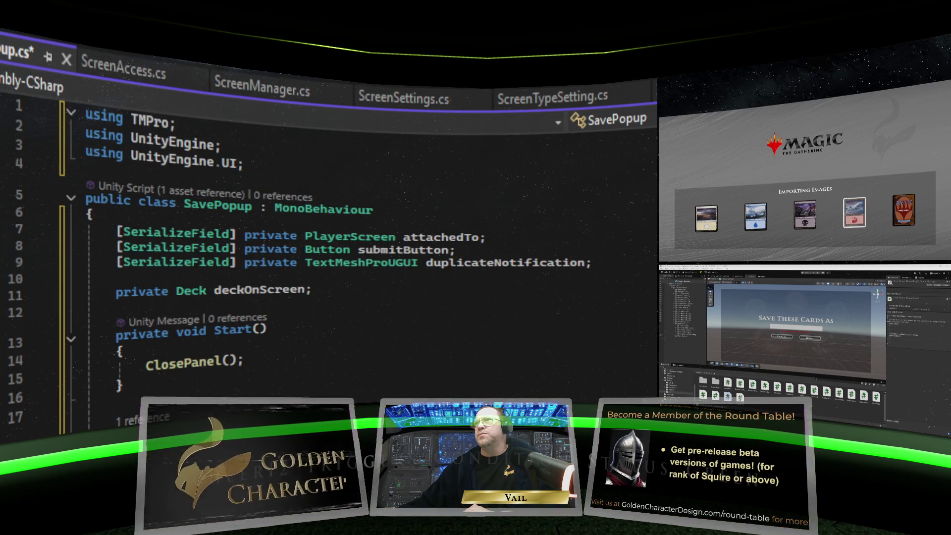
{"action": "key", "text": "ctrl+s"}
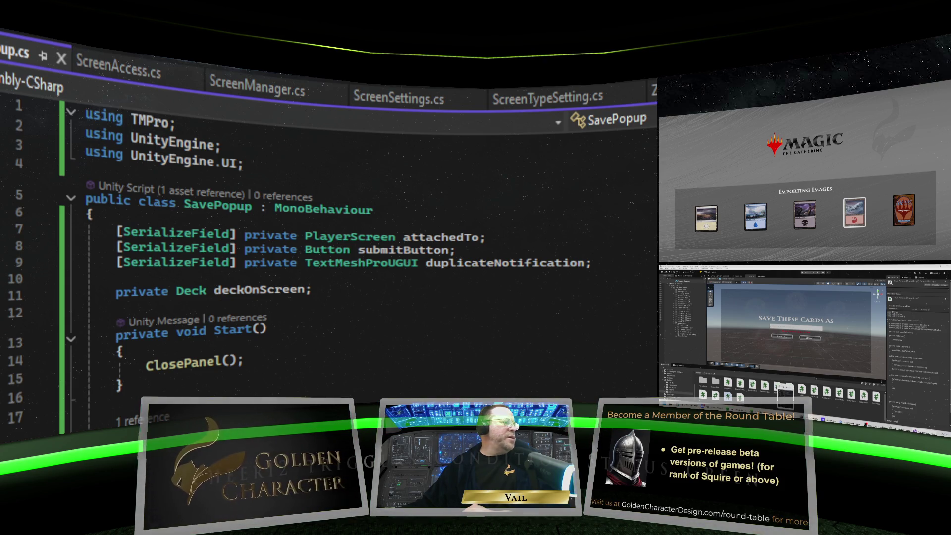
{"action": "left_click", "coordinate": [809, 401]}
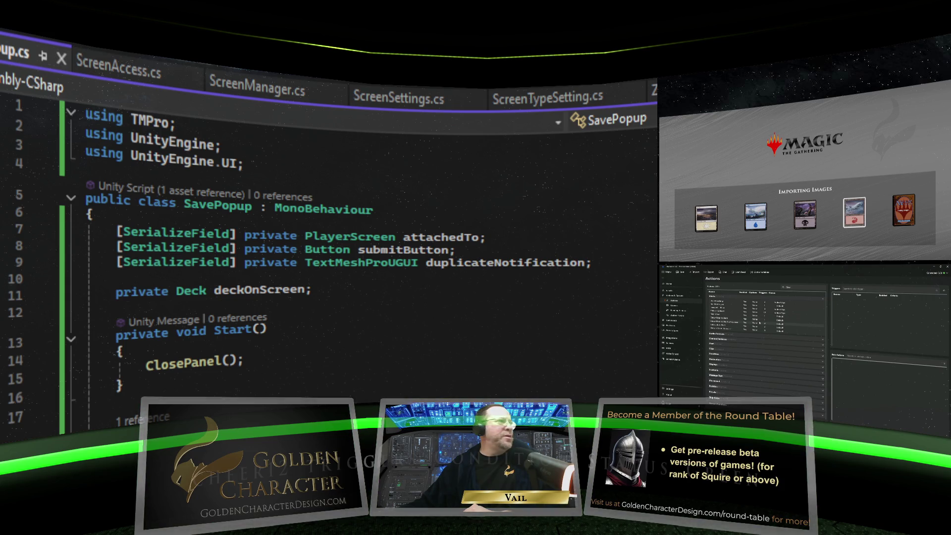
{"action": "left_click", "coordinate": [792, 304]}
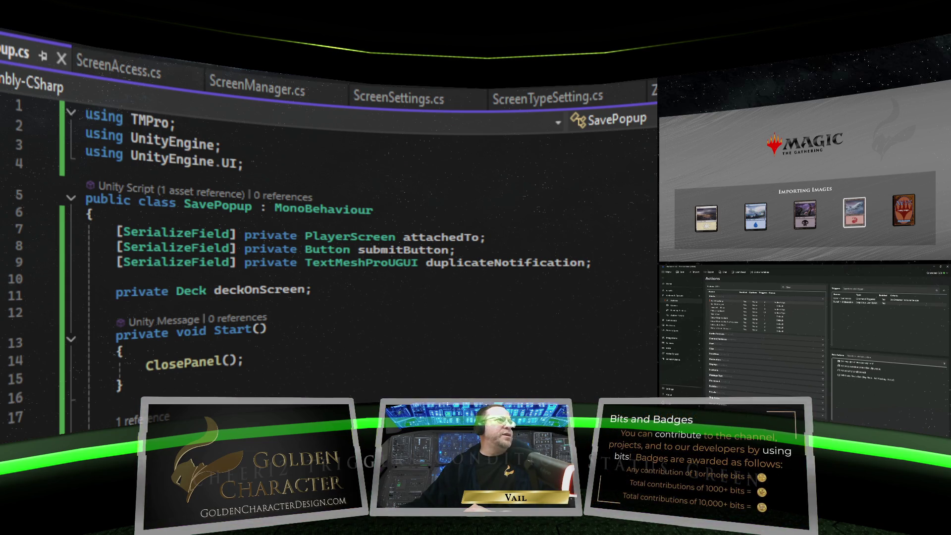
{"action": "right_click", "coordinate": [855, 304]}
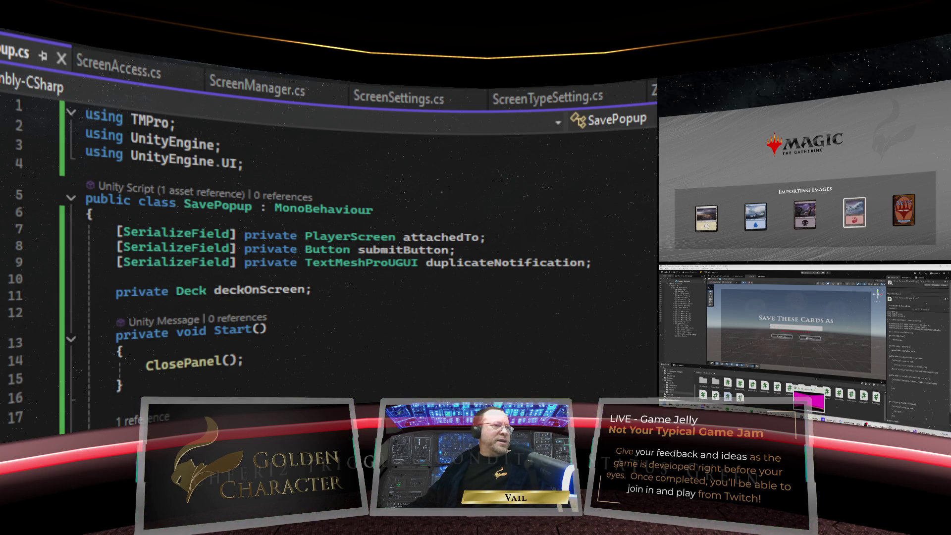
{"action": "mouse_move", "coordinate": [900, 425]}
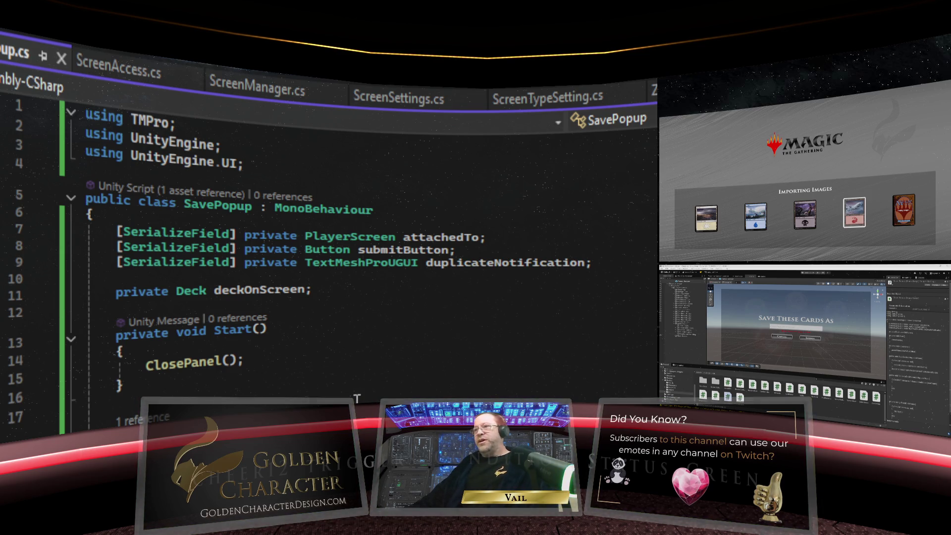
{"action": "scroll", "coordinate": [357, 398], "scroll_direction": "down", "scroll_amount": 6}
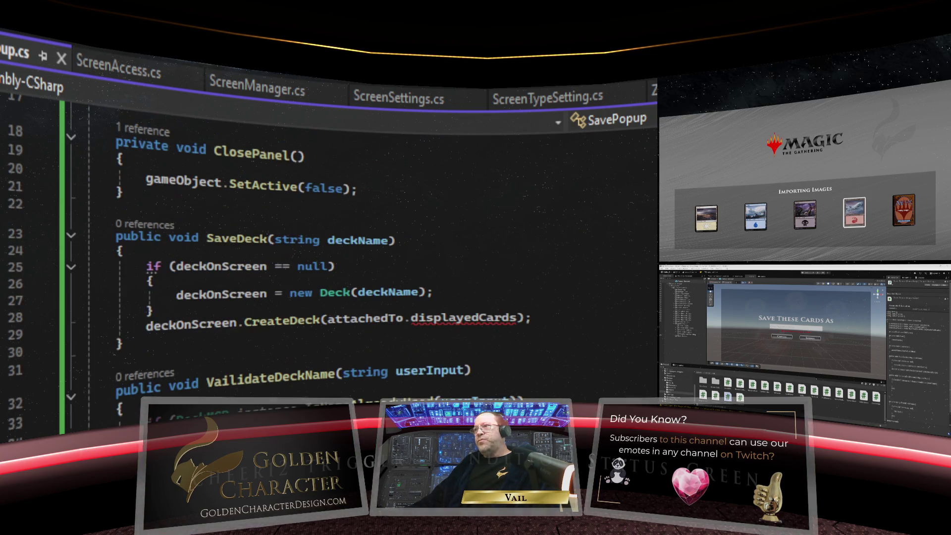
{"action": "scroll", "coordinate": [356, 398], "scroll_direction": "up", "scroll_amount": 2}
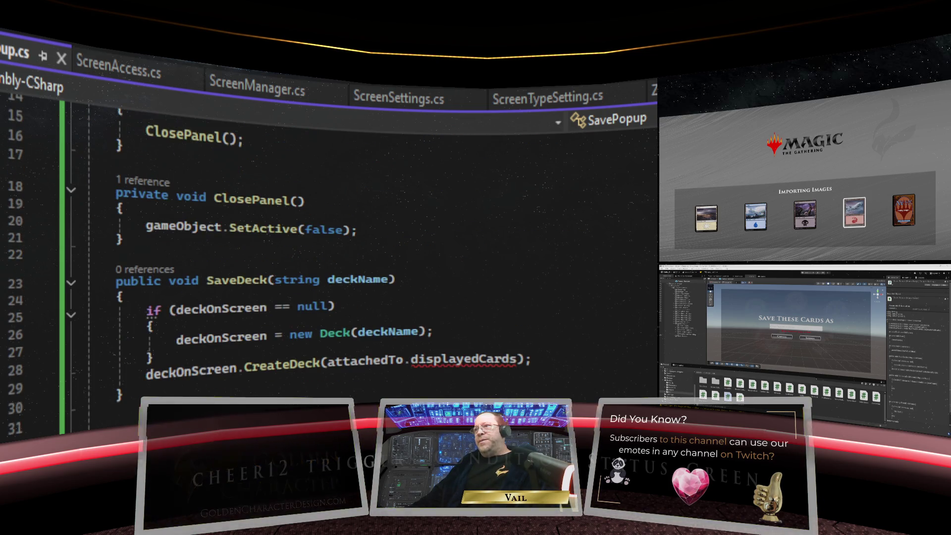
{"action": "scroll", "coordinate": [322, 248], "scroll_direction": "up", "scroll_amount": 5}
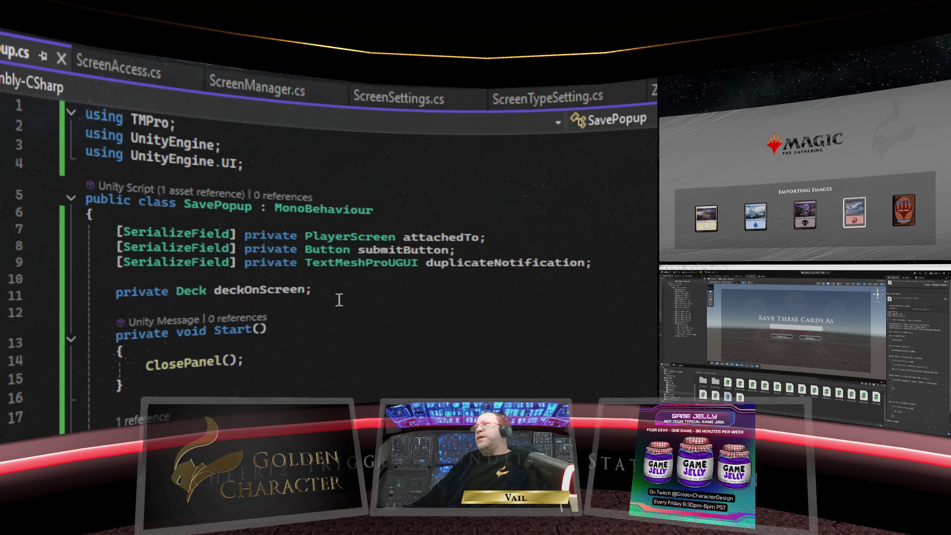
{"action": "scroll", "coordinate": [349, 377], "scroll_direction": "down", "scroll_amount": 6}
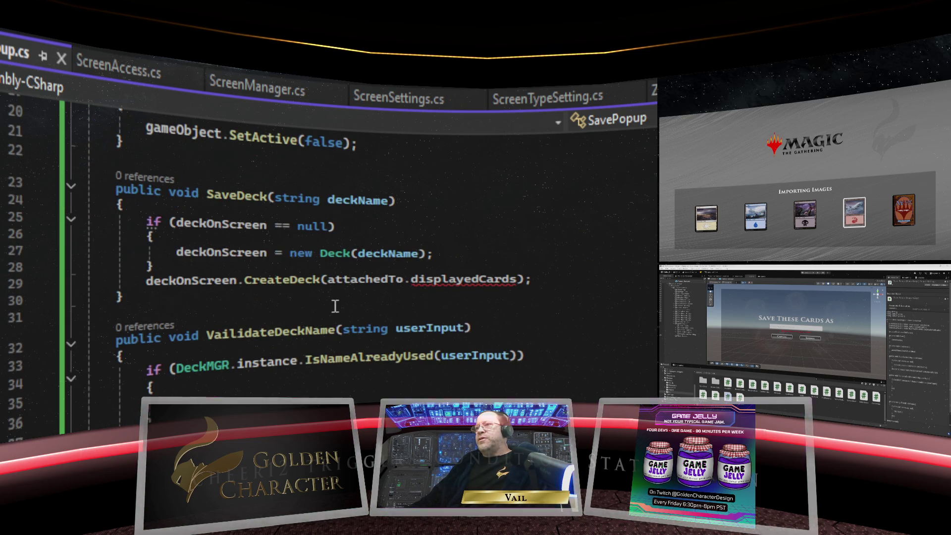
{"action": "scroll", "coordinate": [335, 306], "scroll_direction": "up", "scroll_amount": 6}
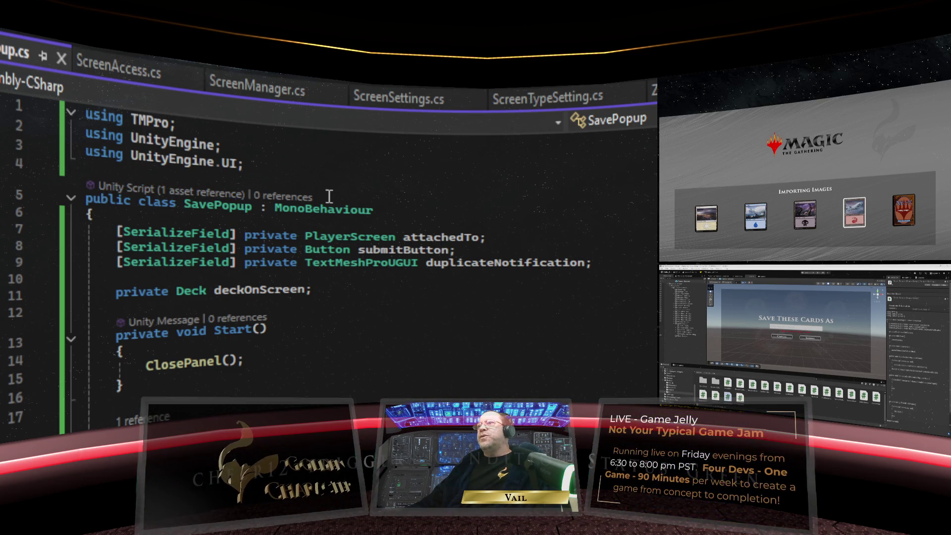
{"action": "scroll", "coordinate": [329, 196], "scroll_direction": "down", "scroll_amount": 4}
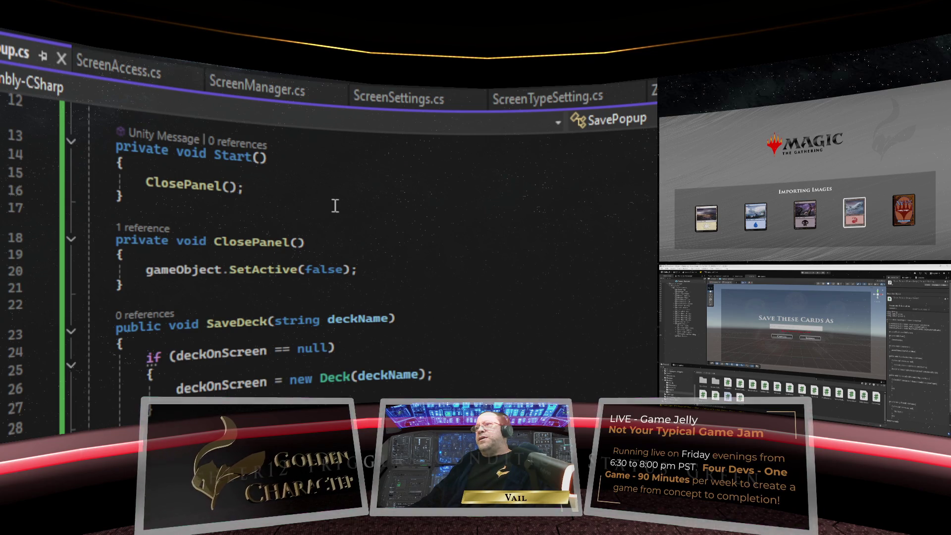
{"action": "scroll", "coordinate": [335, 206], "scroll_direction": "up", "scroll_amount": 3}
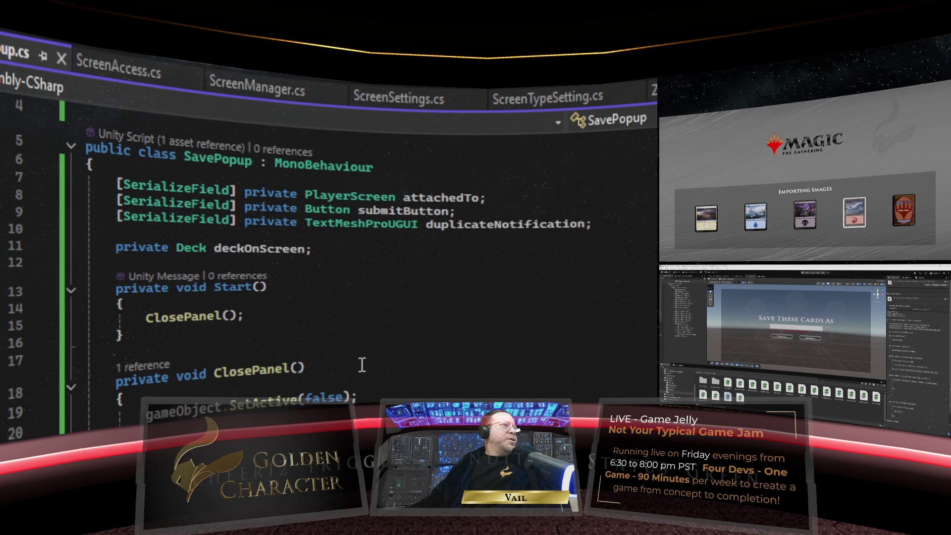
{"action": "scroll", "coordinate": [362, 365], "scroll_direction": "down", "scroll_amount": 2}
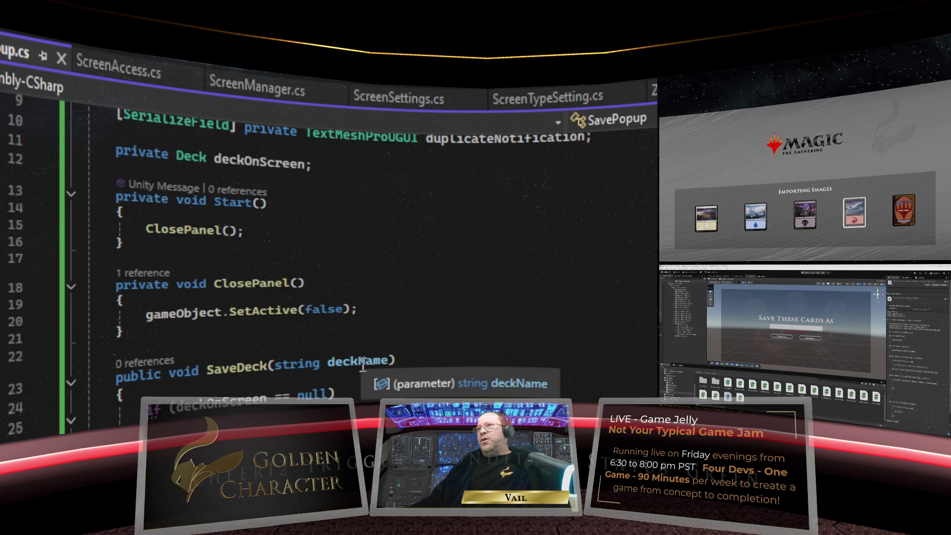
{"action": "left_click", "coordinate": [165, 334]}
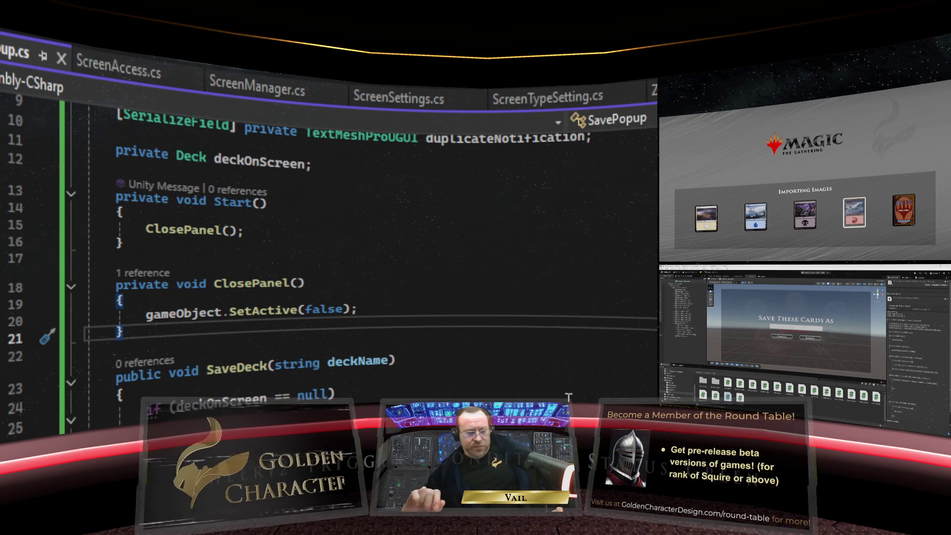
Below ClosePanel, declare a new void OpenPanel() method and open its brace
{"action": "key", "text": "Down"}
{"action": "key", "text": "Return"}
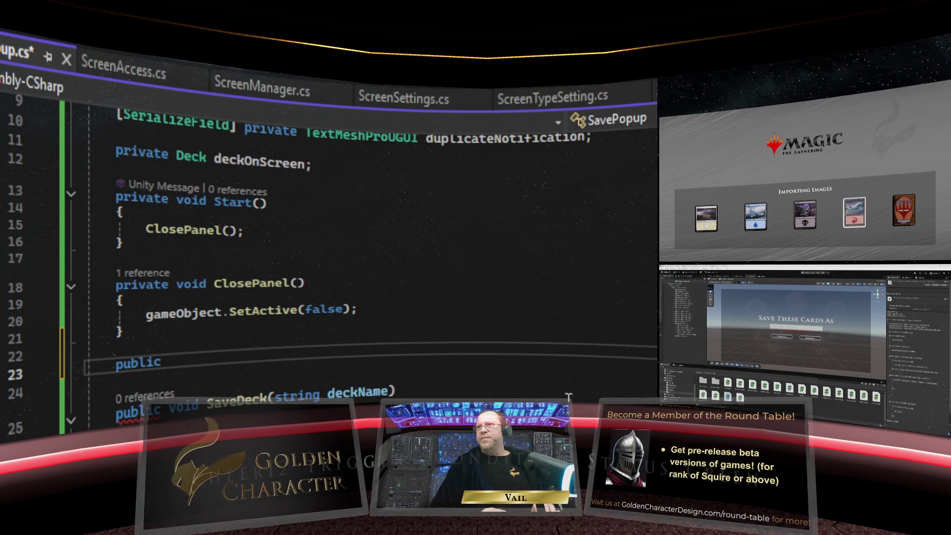
{"action": "type", "text": " void "}
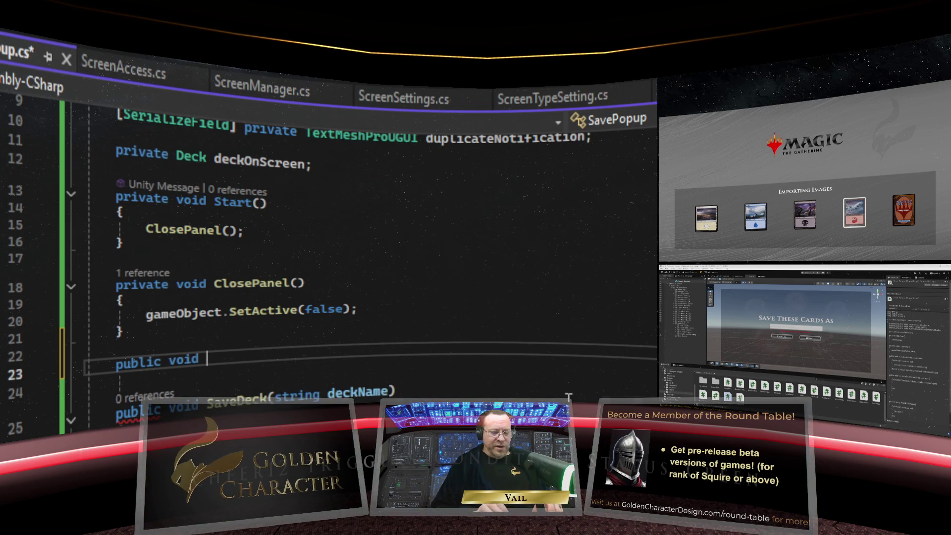
{"action": "type", "text": "Open"}
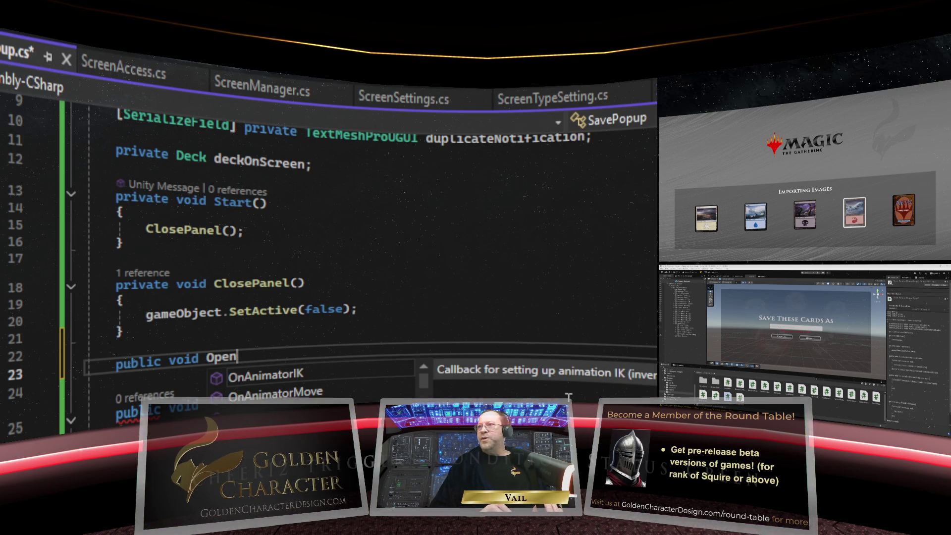
{"action": "type", "text": "Save"}
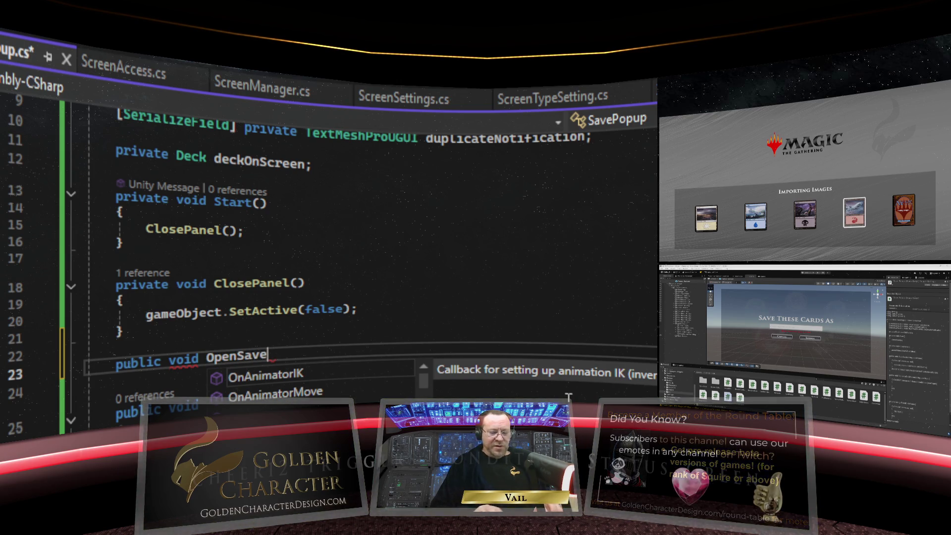
{"action": "key", "text": "BackSpace"}
{"action": "key", "text": "BackSpace"}
{"action": "key", "text": "BackSpace"}
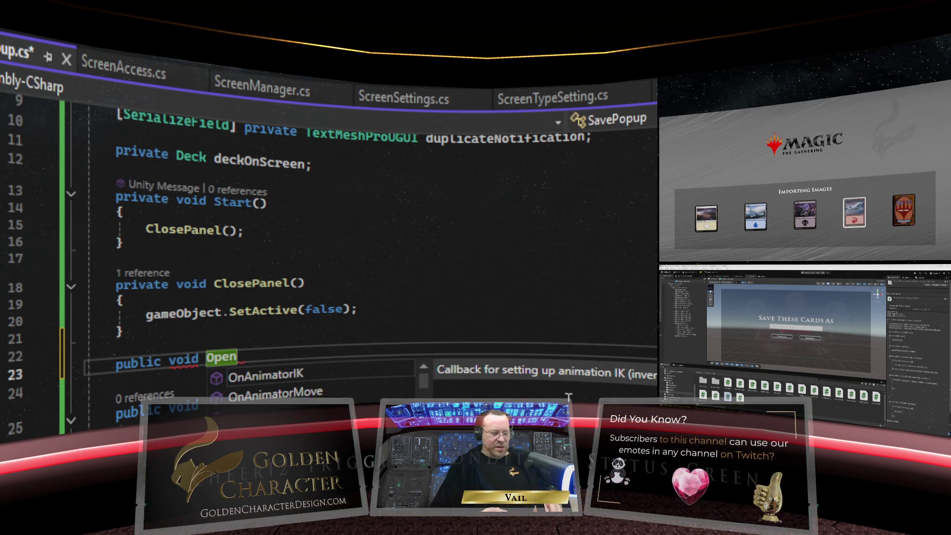
{"action": "type", "text": "DeckPanel"}
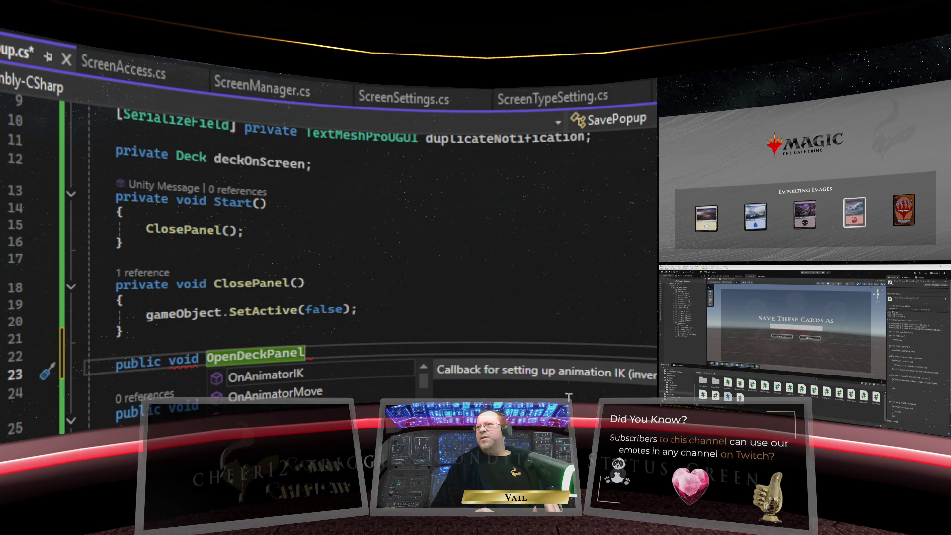
{"action": "key", "text": "BackSpace"}
{"action": "key", "text": "BackSpace"}
{"action": "key", "text": "BackSpace"}
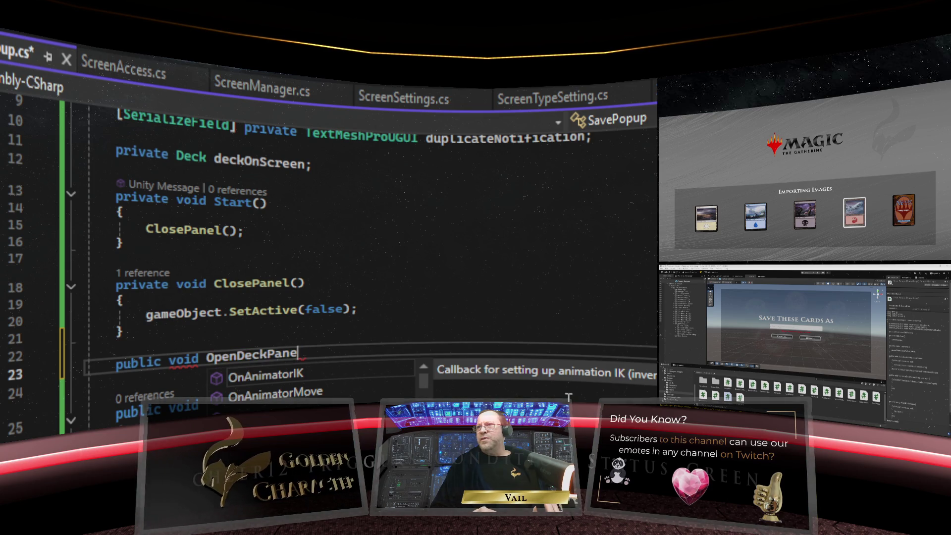
{"action": "key", "text": "BackSpace"}
{"action": "type", "text": "Pan"}
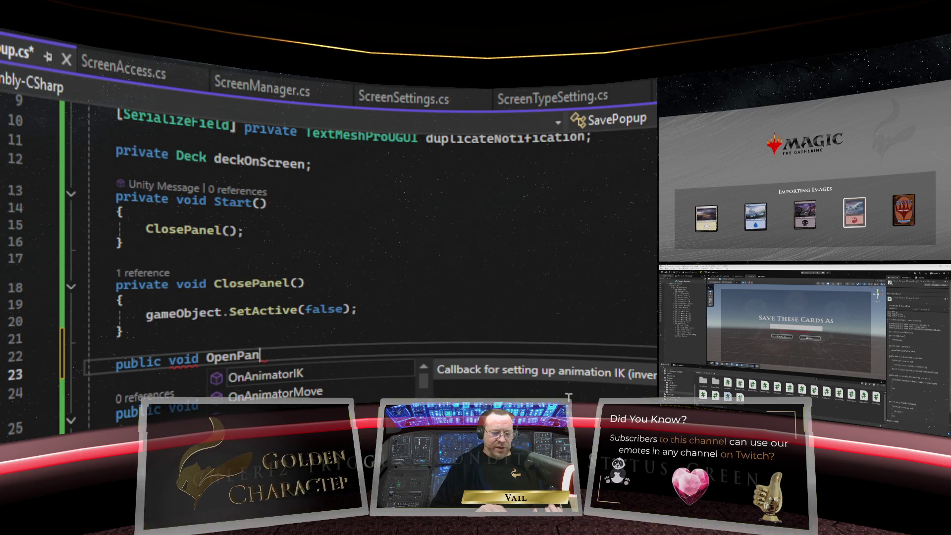
{"action": "type", "text": "el()"}
{"action": "key", "text": "Return"}
{"action": "type", "text": "{"}
{"action": "key", "text": "Return"}
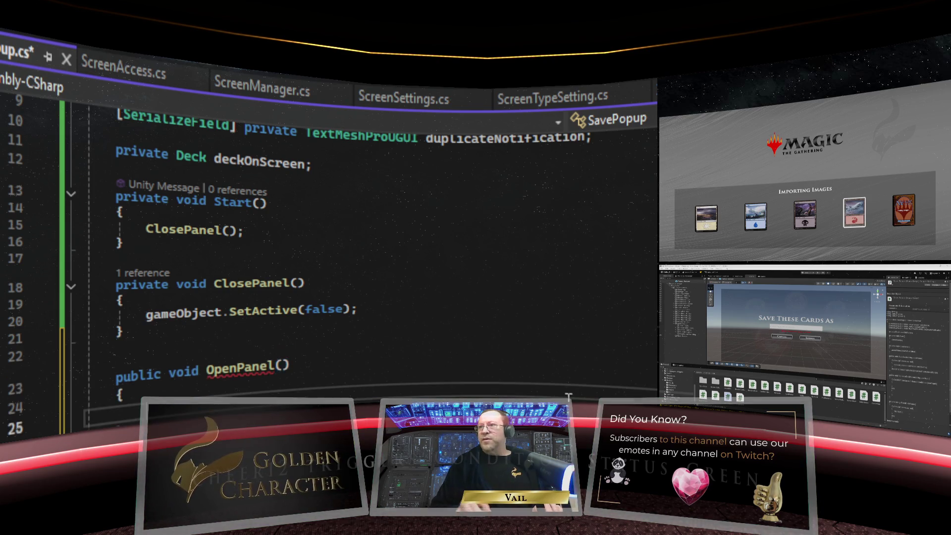
Give OpenPanel the body gameObject.SetActive(true); and save SavePopup.cs
{"action": "scroll", "coordinate": [398, 391], "scroll_direction": "down", "scroll_amount": 4}
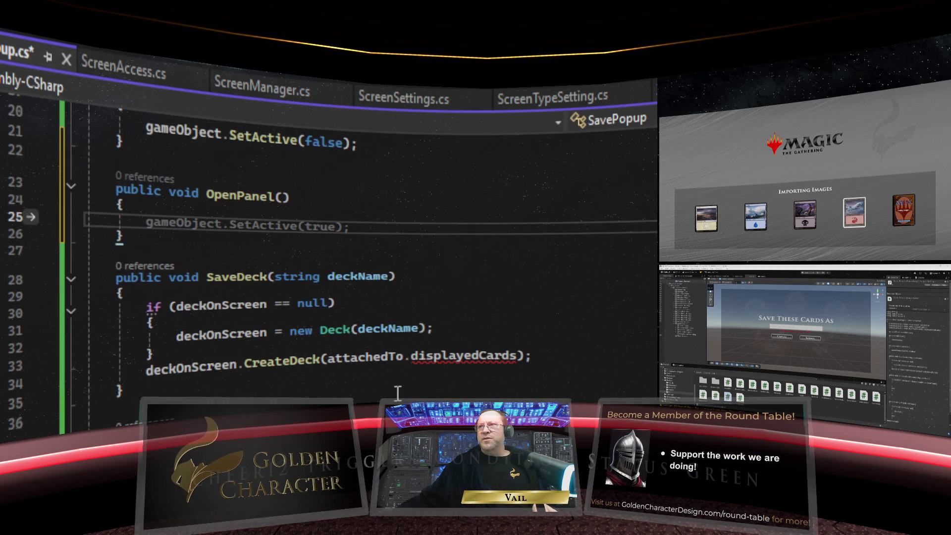
{"action": "key", "text": "Tab"}
{"action": "left_click", "coordinate": [402, 251]}
{"action": "scroll", "coordinate": [386, 213], "scroll_direction": "up", "scroll_amount": 6}
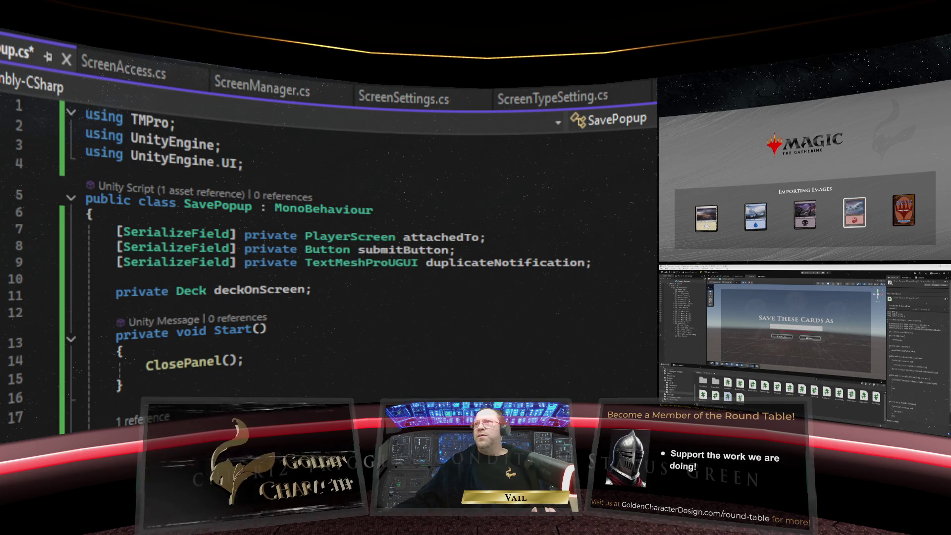
{"action": "key", "text": "ctrl+s"}
{"action": "scroll", "coordinate": [369, 318], "scroll_direction": "down", "scroll_amount": 1}
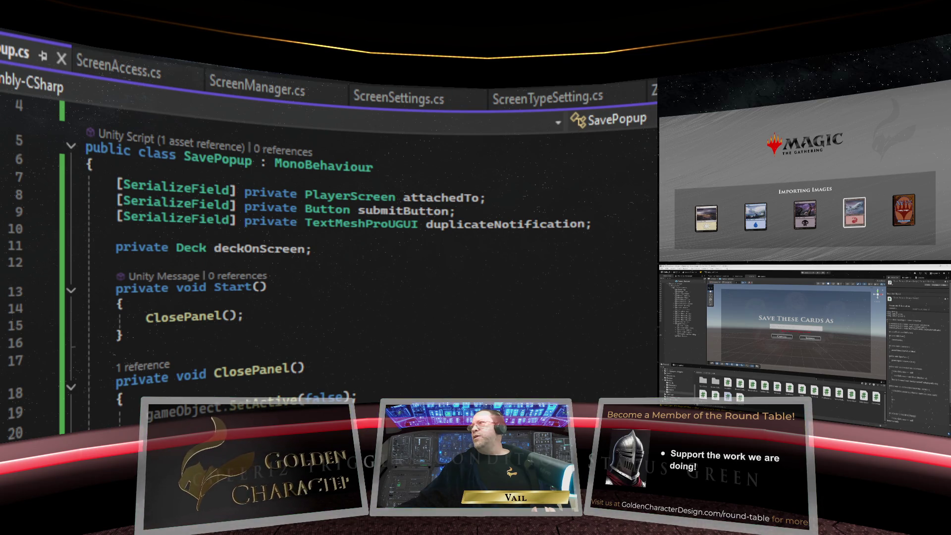
{"action": "key", "text": "ctrl+Tab"}
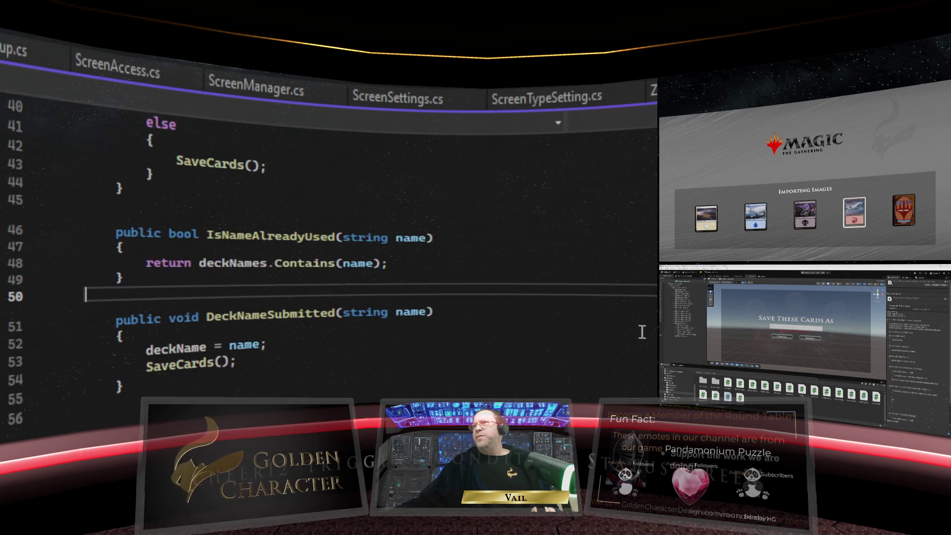
Scroll through DeckMGR.cs to review its code
{"action": "scroll", "coordinate": [642, 332], "scroll_direction": "up", "scroll_amount": 11}
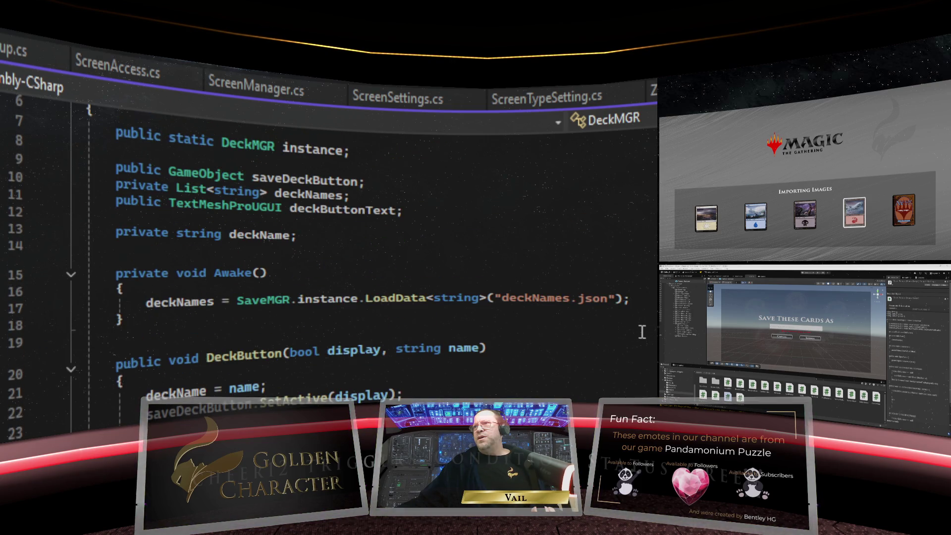
{"action": "scroll", "coordinate": [642, 332], "scroll_direction": "up", "scroll_amount": 2}
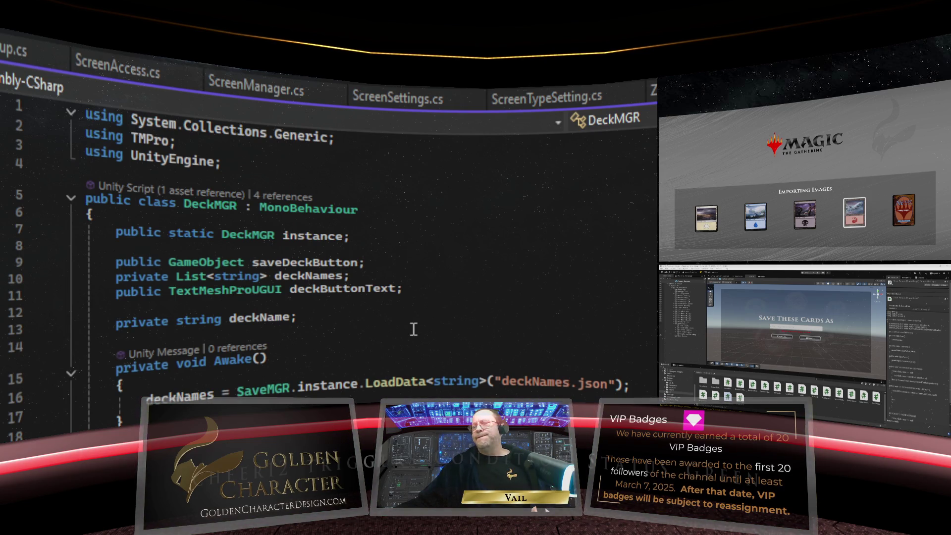
{"action": "scroll", "coordinate": [413, 329], "scroll_direction": "down", "scroll_amount": 1}
{"action": "scroll", "coordinate": [414, 329], "scroll_direction": "down", "scroll_amount": 2}
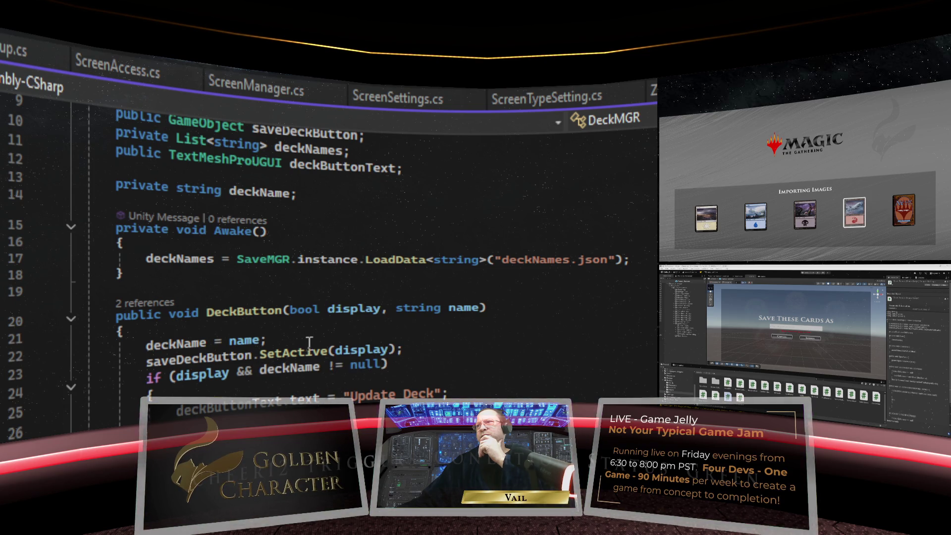
{"action": "scroll", "coordinate": [322, 273], "scroll_direction": "down", "scroll_amount": 1}
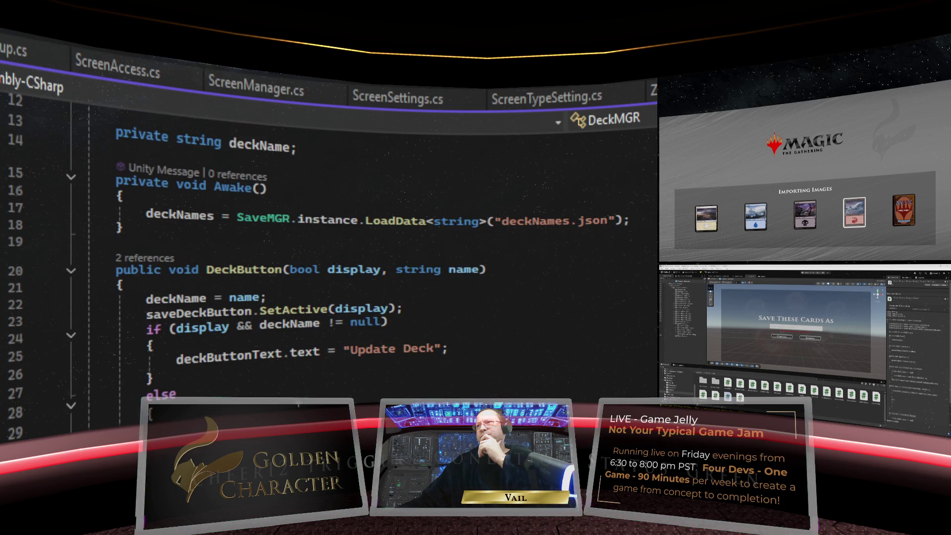
{"action": "scroll", "coordinate": [282, 347], "scroll_direction": "down", "scroll_amount": 1}
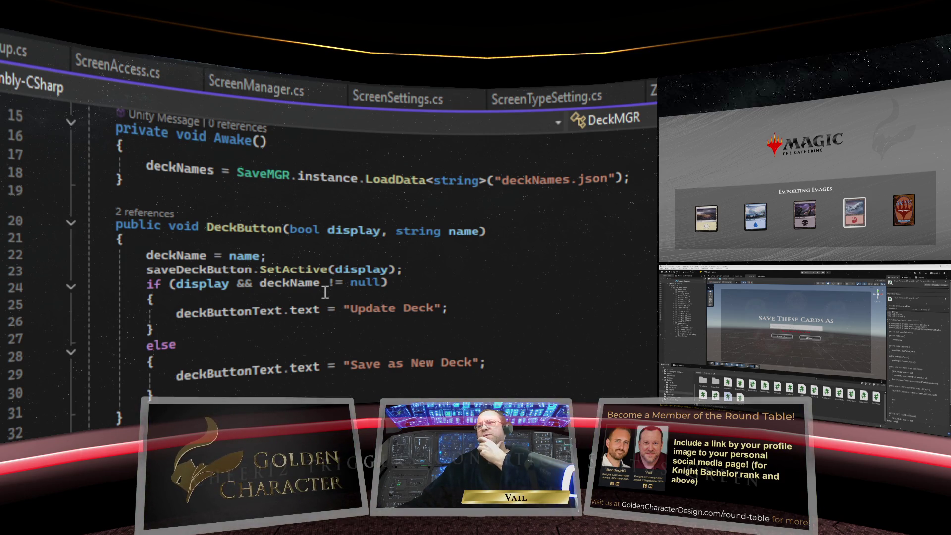
{"action": "scroll", "coordinate": [325, 292], "scroll_direction": "down", "scroll_amount": 3}
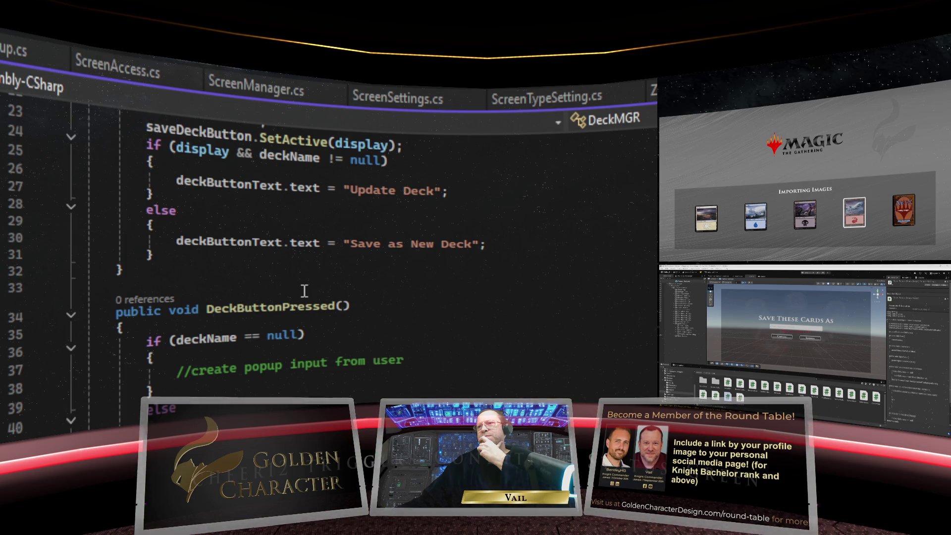
{"action": "scroll", "coordinate": [304, 291], "scroll_direction": "up", "scroll_amount": 4}
{"action": "scroll", "coordinate": [304, 290], "scroll_direction": "up", "scroll_amount": 1}
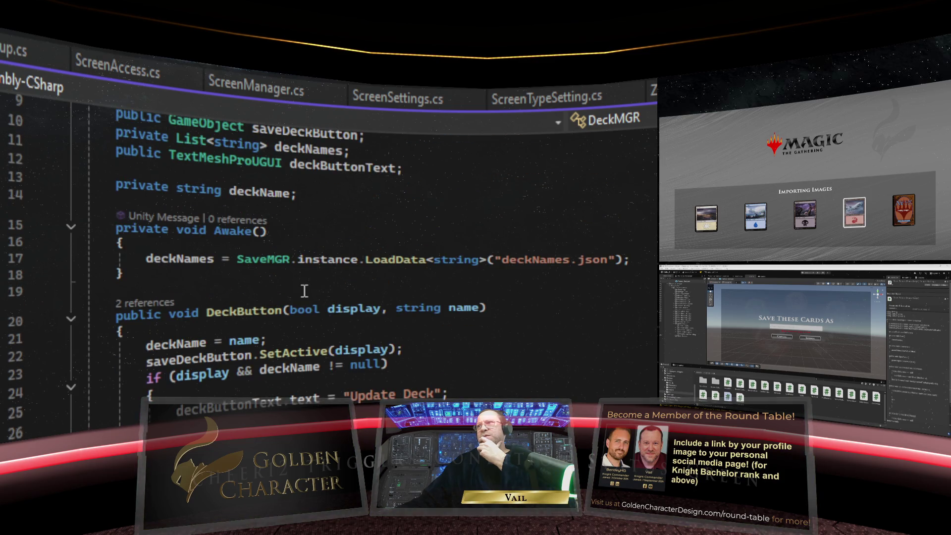
{"action": "scroll", "coordinate": [300, 291], "scroll_direction": "up", "scroll_amount": 1}
{"action": "scroll", "coordinate": [297, 292], "scroll_direction": "down", "scroll_amount": 1}
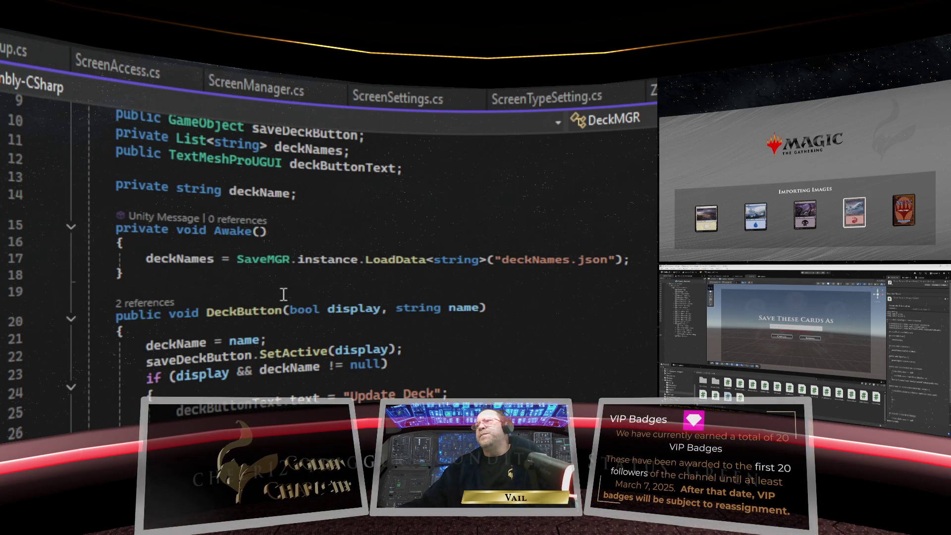
{"action": "scroll", "coordinate": [284, 294], "scroll_direction": "down", "scroll_amount": 1}
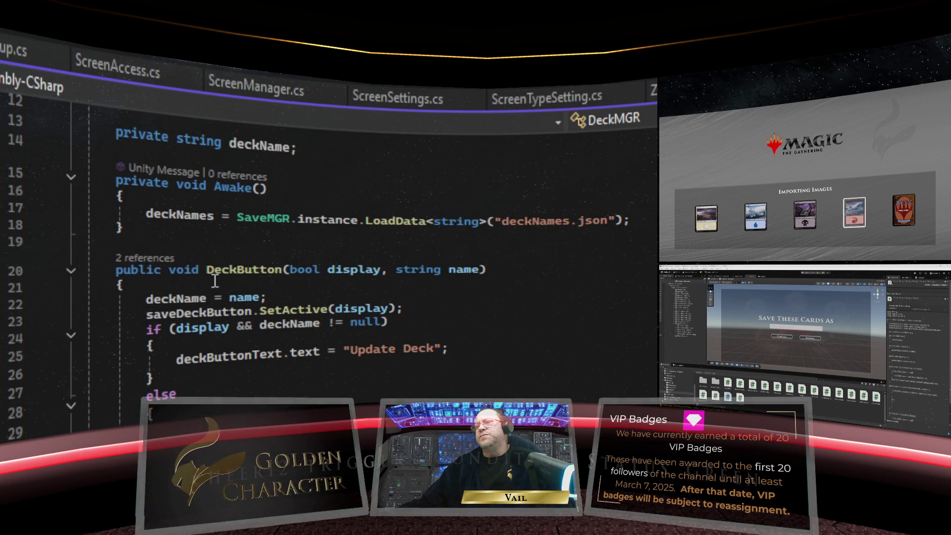
Select the DeckButton method name and check its context actions without choosing one
{"action": "mouse_move", "coordinate": [217, 276]}
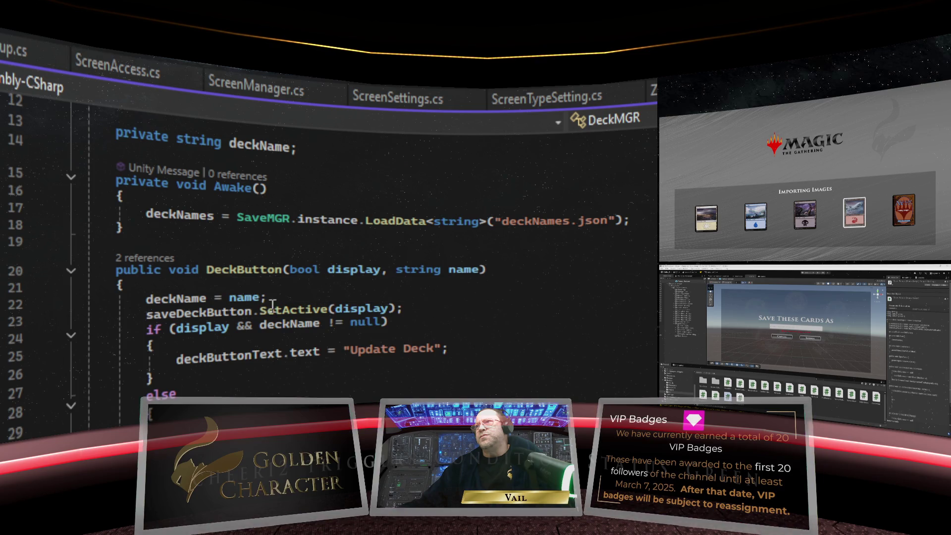
{"action": "mouse_move", "coordinate": [316, 273]}
{"action": "mouse_move", "coordinate": [360, 273]}
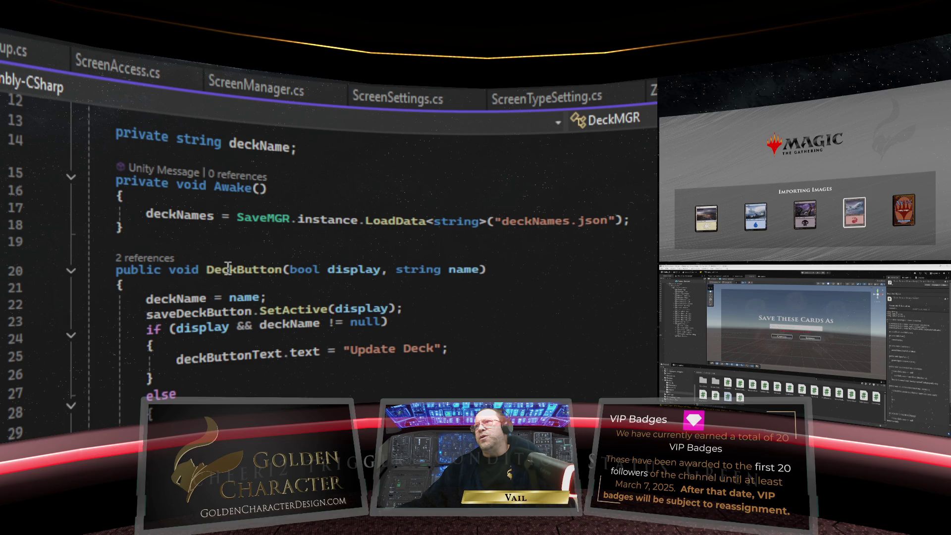
{"action": "left_click_drag", "start_coordinate": [207, 274], "coordinate": [281, 273]}
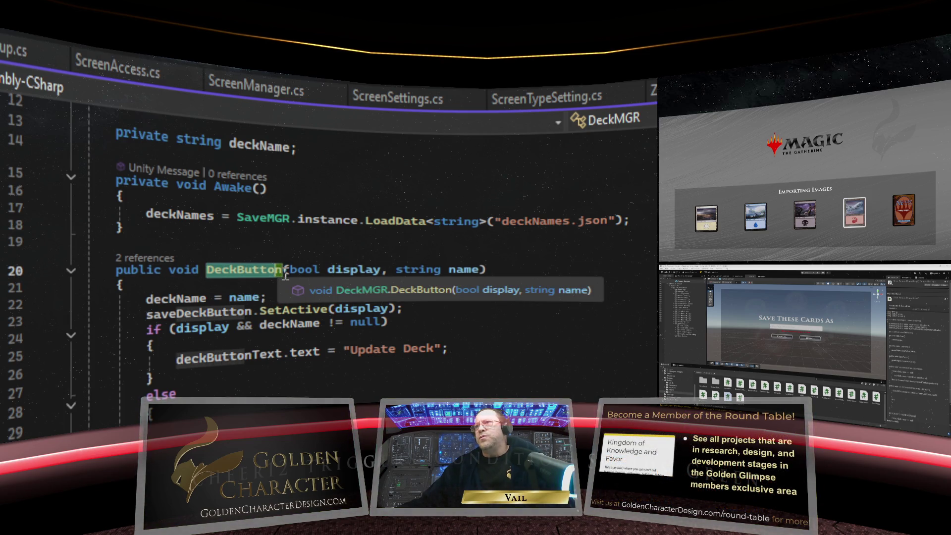
{"action": "right_click", "coordinate": [246, 268]}
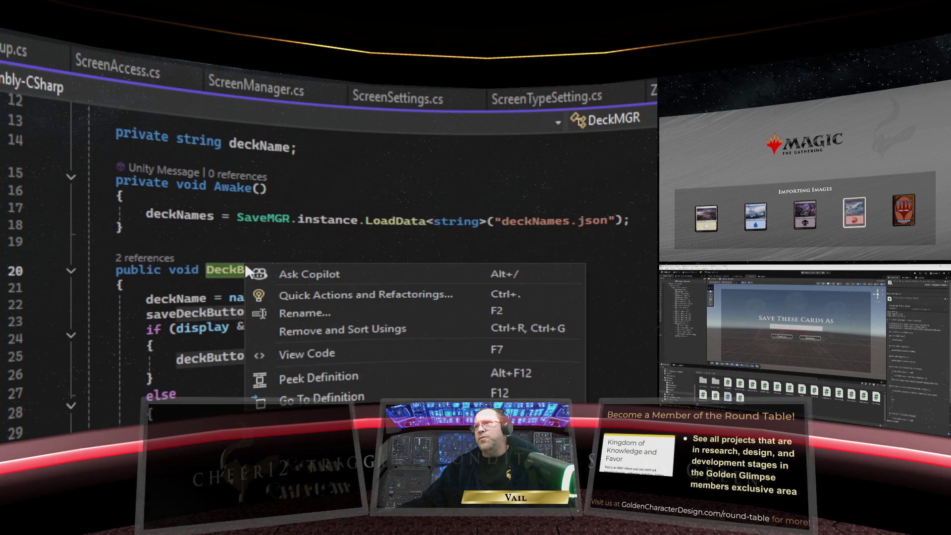
{"action": "key", "text": "Escape"}
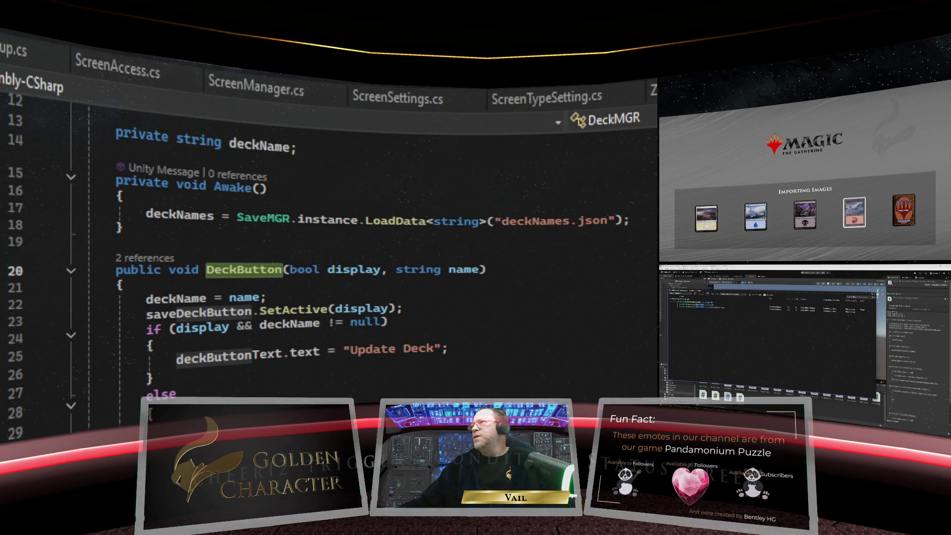
In PlayerScreen.cs, find ScreenActivated and its DeckMGR.instance.DeckButton(false, null) call
{"action": "key", "text": "ctrl+minus"}
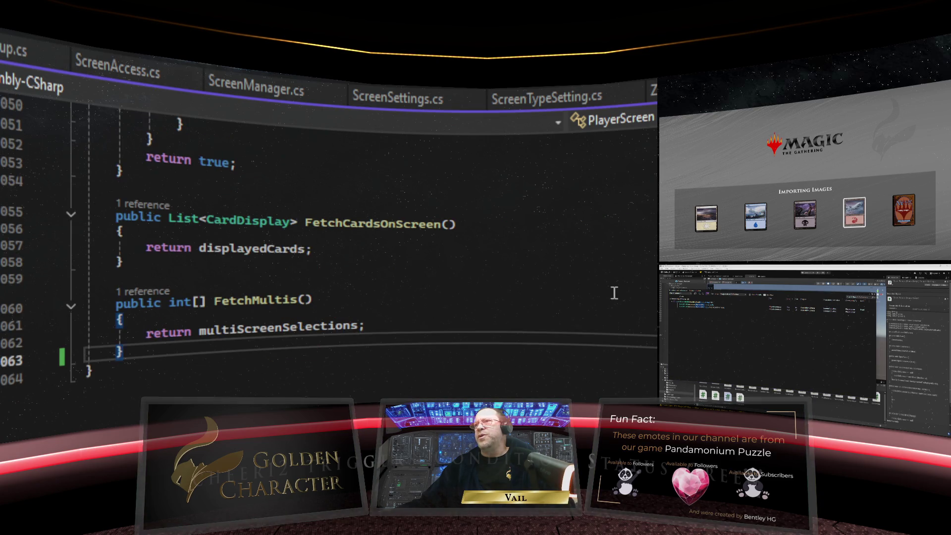
{"action": "scroll", "coordinate": [613, 291], "scroll_direction": "up", "scroll_amount": 13}
{"action": "scroll", "coordinate": [613, 293], "scroll_direction": "up", "scroll_amount": 20}
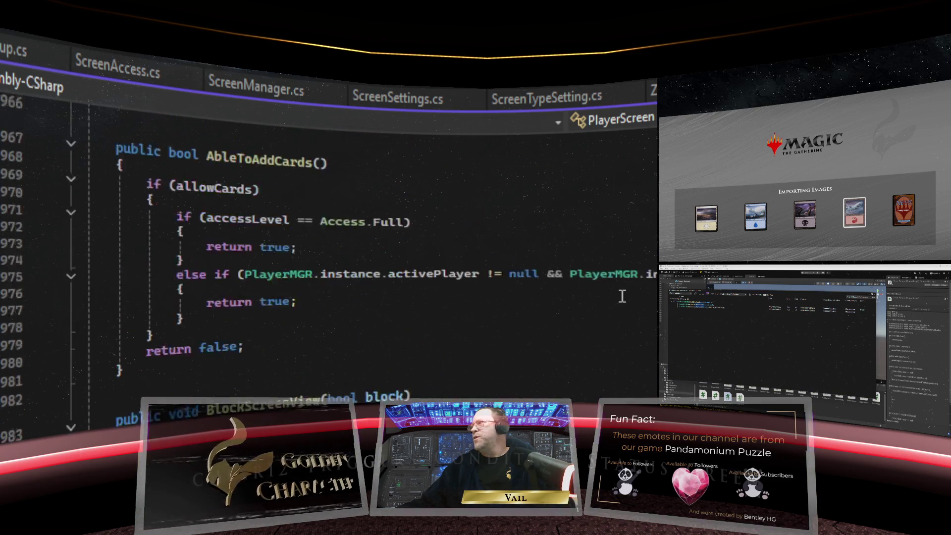
{"action": "scroll", "coordinate": [327, 248], "scroll_direction": "down", "scroll_amount": 20}
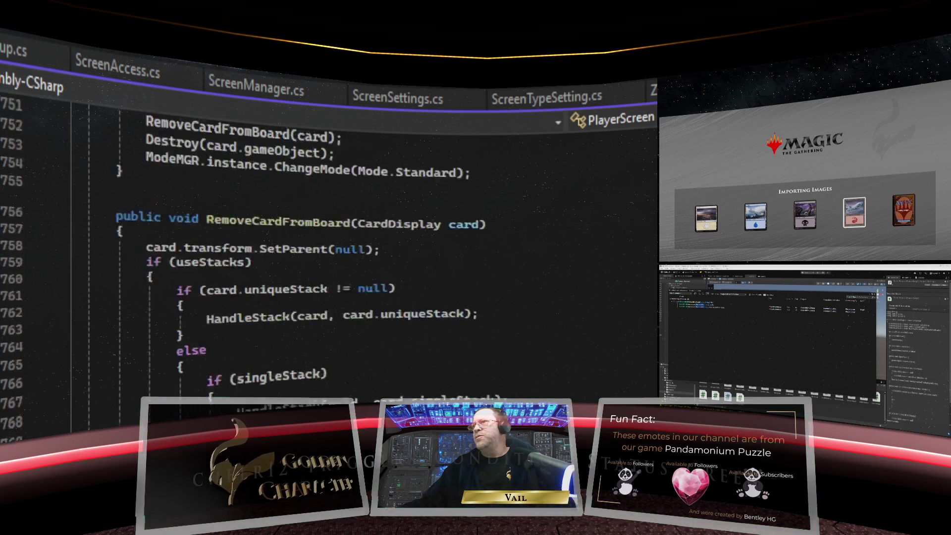
{"action": "scroll", "coordinate": [327, 248], "scroll_direction": "up", "scroll_amount": 8}
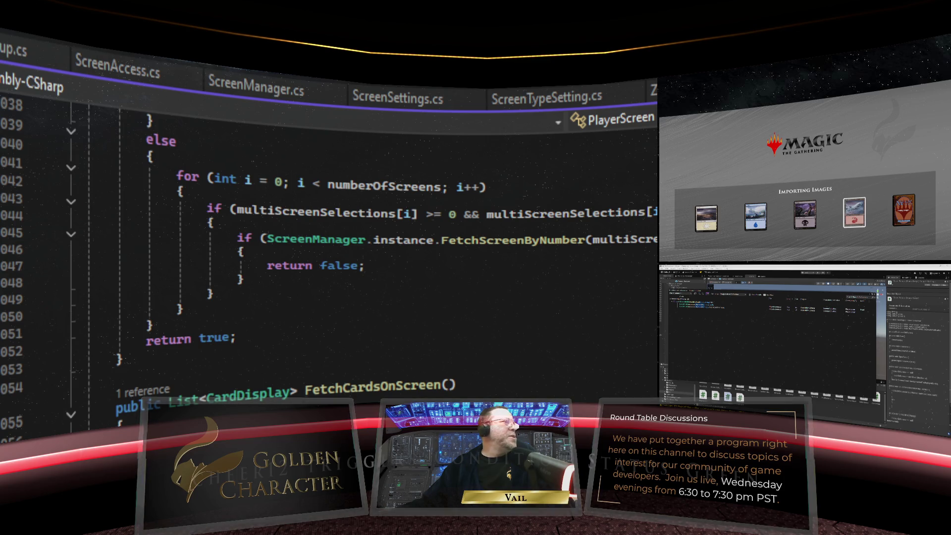
{"action": "scroll", "coordinate": [327, 247], "scroll_direction": "up", "scroll_amount": 20}
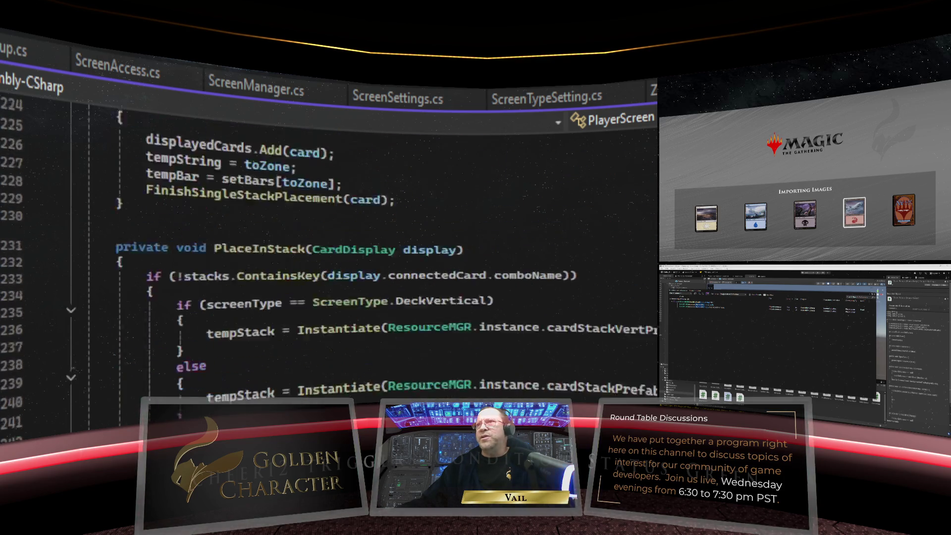
{"action": "scroll", "coordinate": [327, 247], "scroll_direction": "down", "scroll_amount": 20}
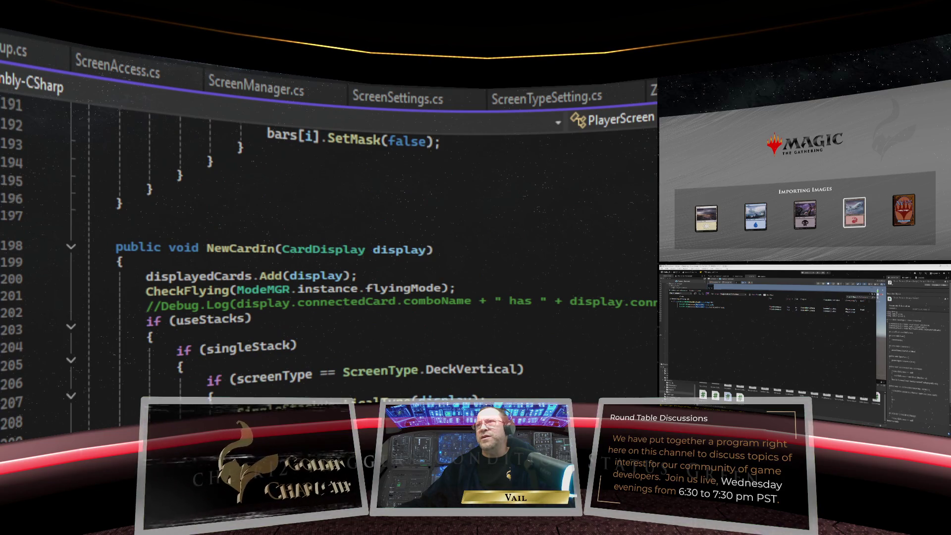
{"action": "scroll", "coordinate": [327, 248], "scroll_direction": "up", "scroll_amount": 20}
{"action": "scroll", "coordinate": [327, 248], "scroll_direction": "down", "scroll_amount": 5}
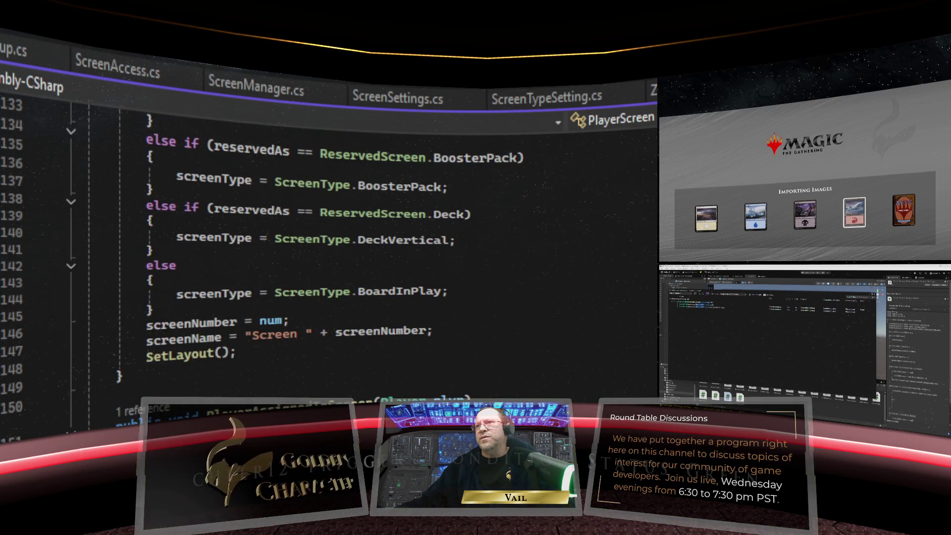
{"action": "scroll", "coordinate": [327, 247], "scroll_direction": "down", "scroll_amount": 8}
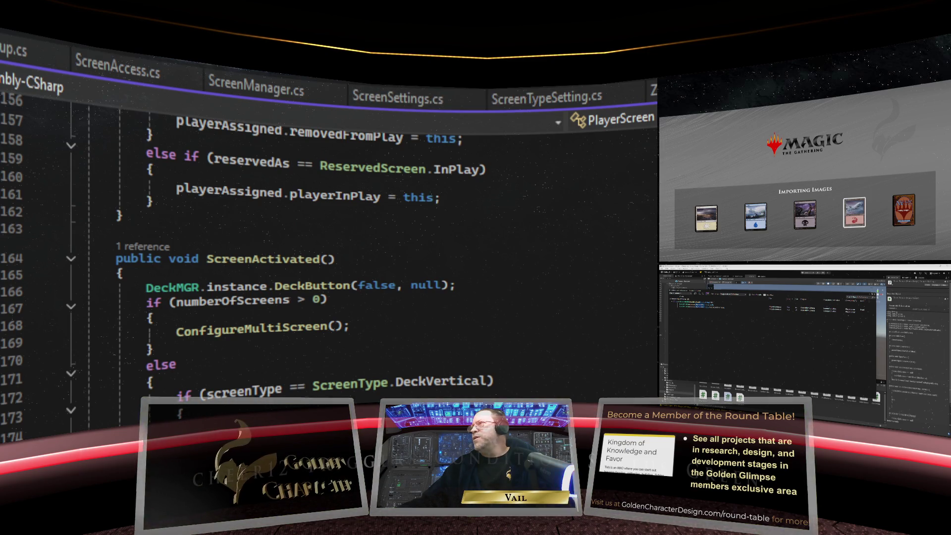
{"action": "key", "text": "F12"}
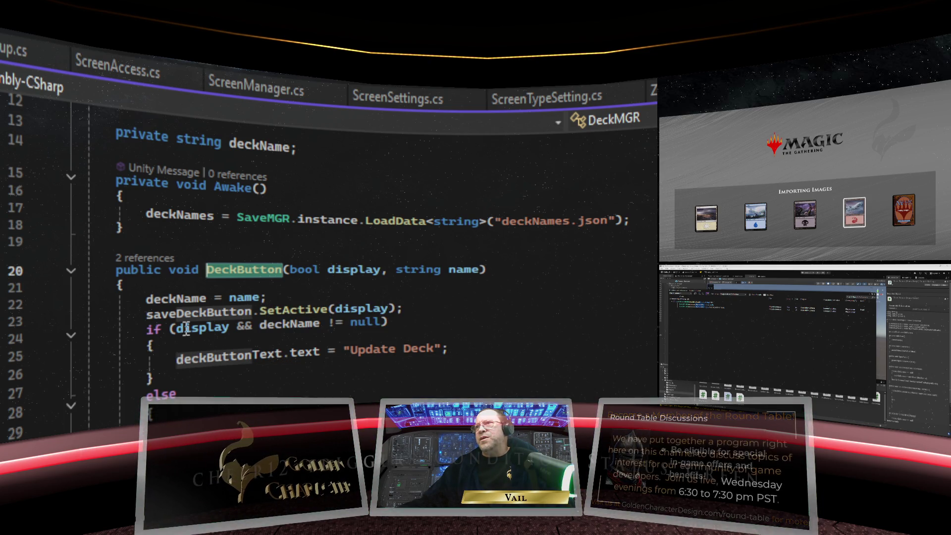
{"action": "left_click", "coordinate": [407, 308]}
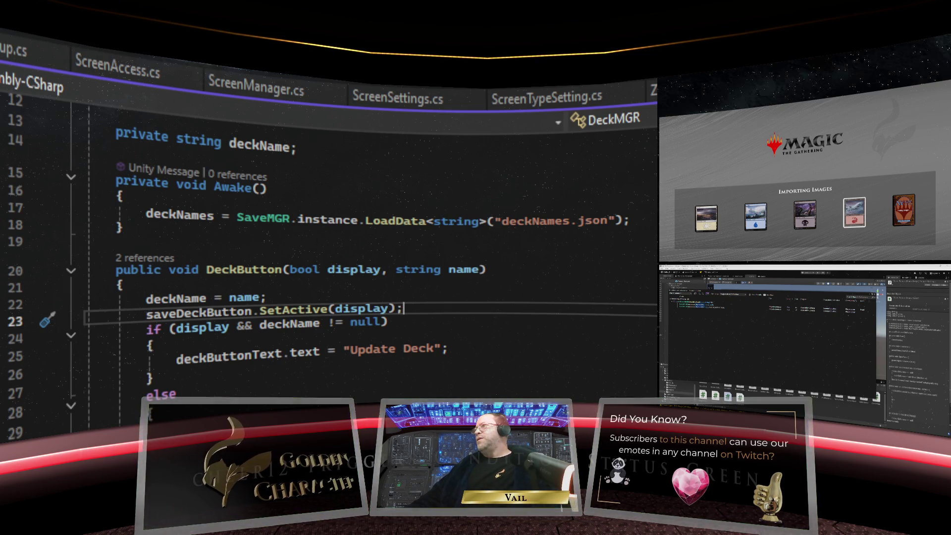
{"action": "key", "text": "ctrl+minus"}
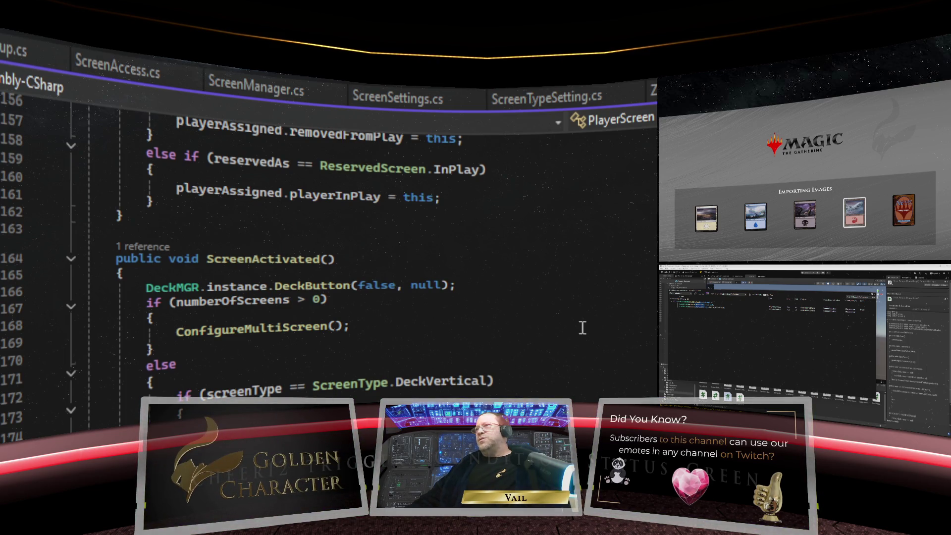
{"action": "scroll", "coordinate": [583, 328], "scroll_direction": "up", "scroll_amount": 3}
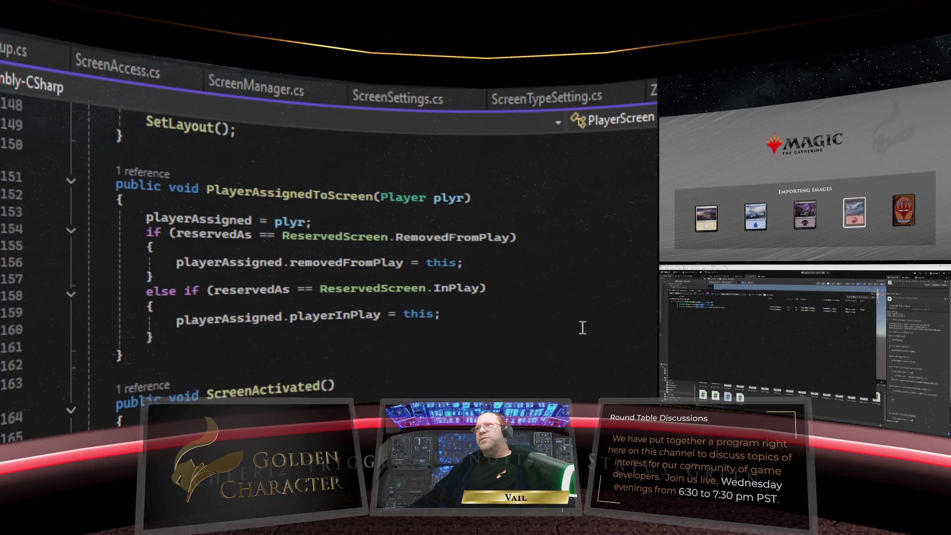
{"action": "scroll", "coordinate": [582, 328], "scroll_direction": "down", "scroll_amount": 1}
{"action": "scroll", "coordinate": [582, 328], "scroll_direction": "down", "scroll_amount": 2}
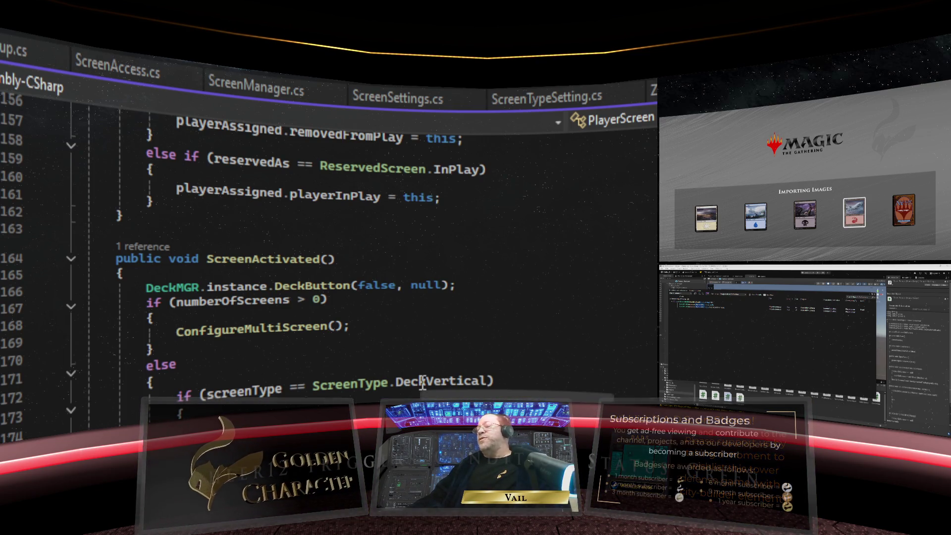
{"action": "scroll", "coordinate": [327, 247], "scroll_direction": "down", "scroll_amount": 1}
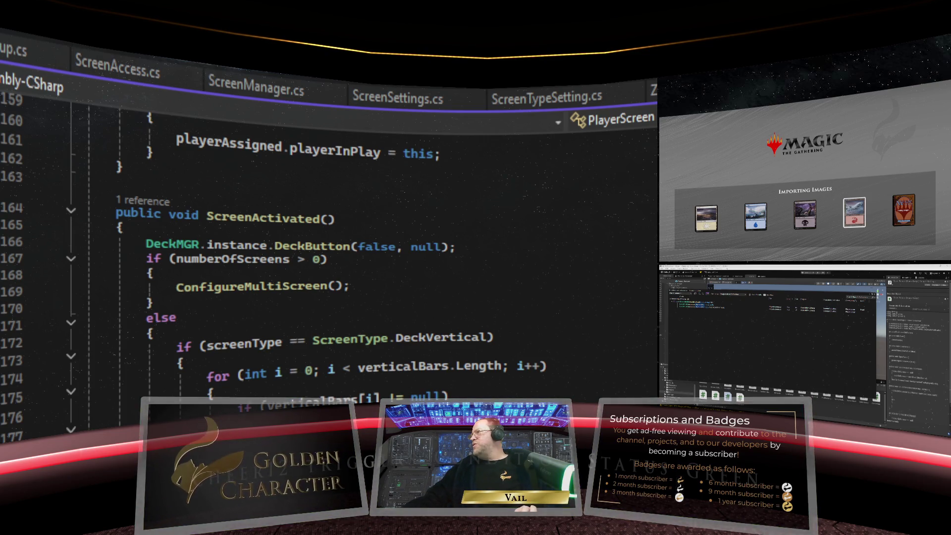
{"action": "scroll", "coordinate": [297, 272], "scroll_direction": "up", "scroll_amount": 20}
Change the savePopup field's type from GameObject to SavePopup
{"action": "scroll", "coordinate": [297, 273], "scroll_direction": "down", "scroll_amount": 9}
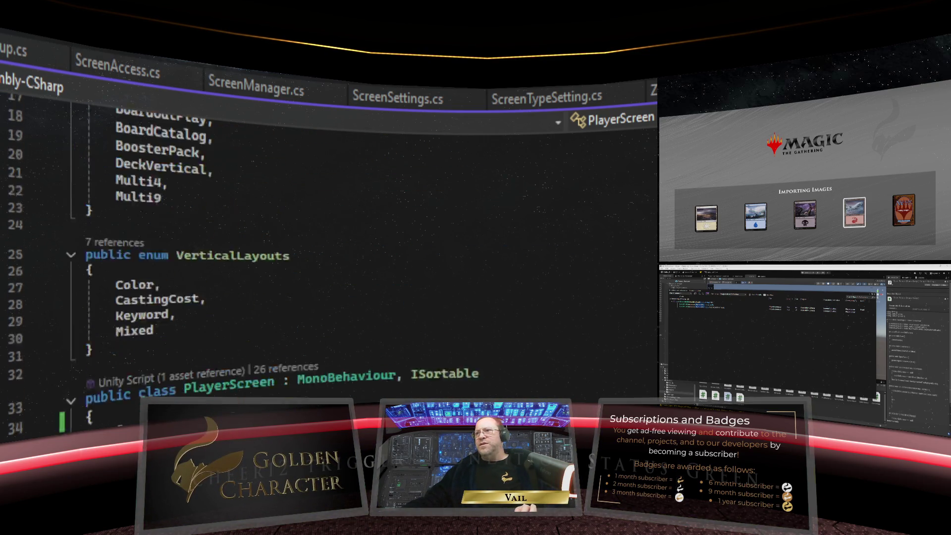
{"action": "scroll", "coordinate": [381, 305], "scroll_direction": "down", "scroll_amount": 2}
{"action": "mouse_move", "coordinate": [381, 305]}
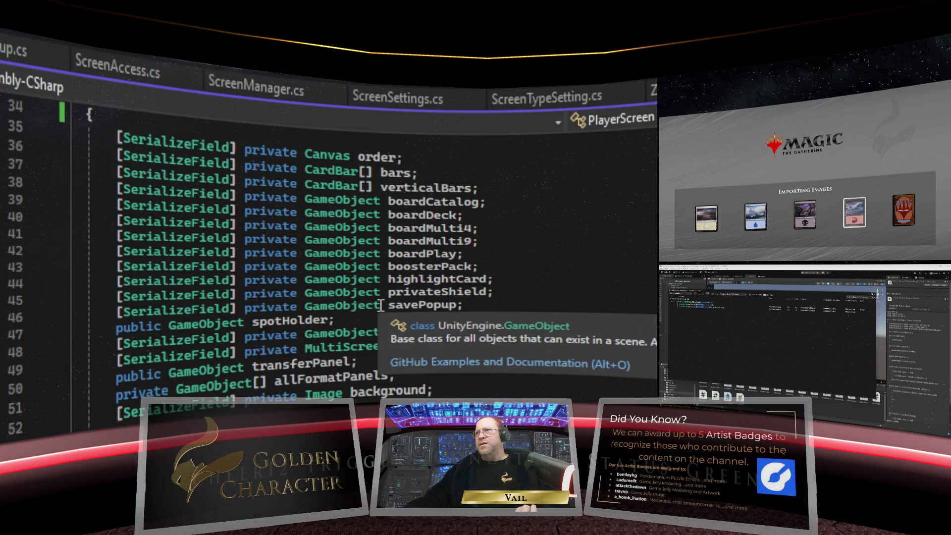
{"action": "left_click_drag", "start_coordinate": [381, 304], "coordinate": [306, 306]}
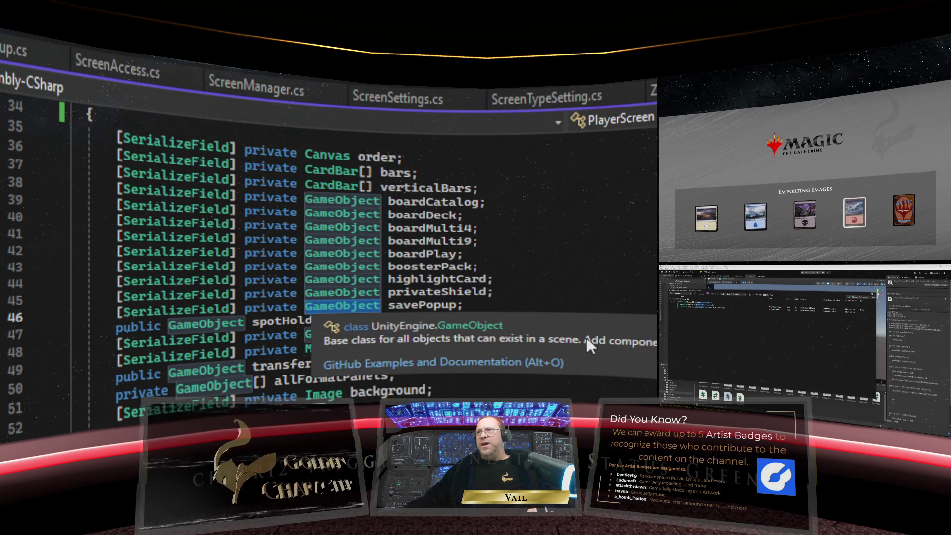
{"action": "type", "text": "SaveP"}
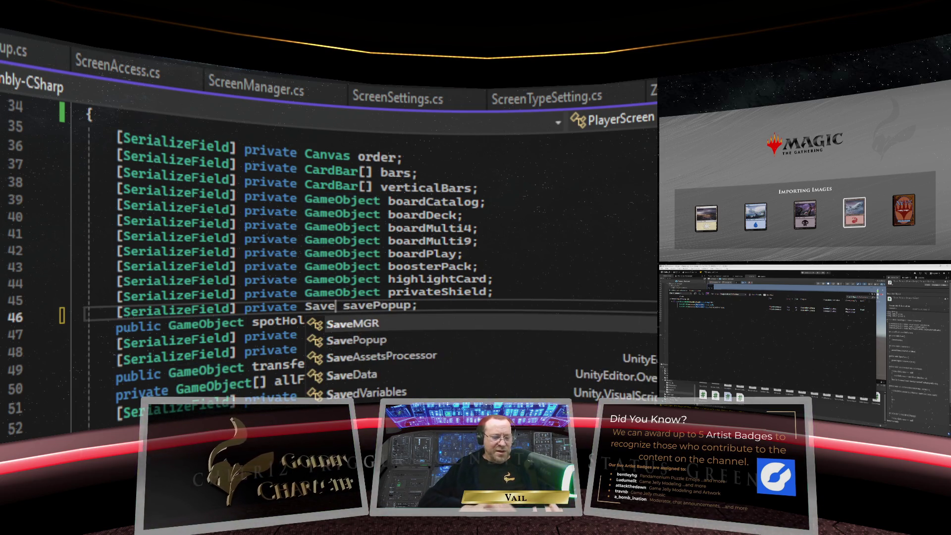
{"action": "type", "text": "op"}
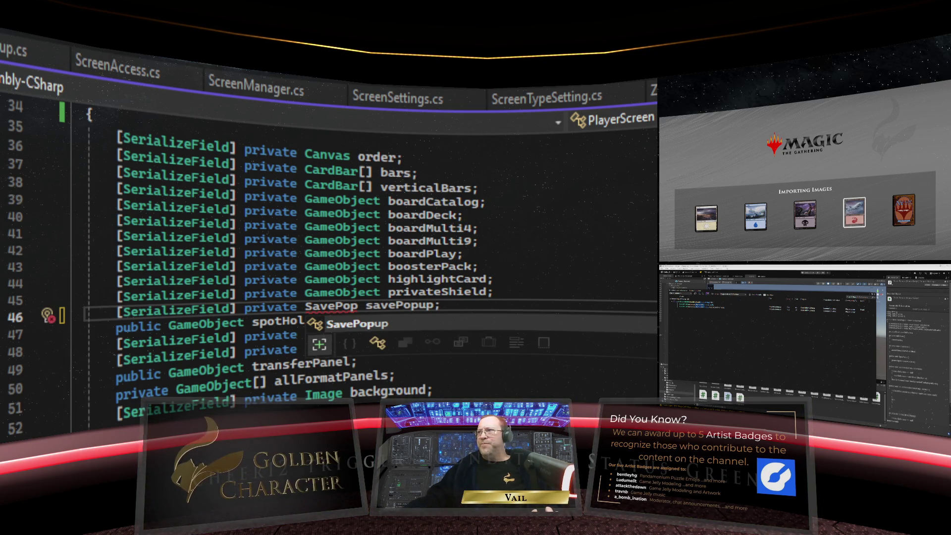
{"action": "double_click", "coordinate": [554, 319]}
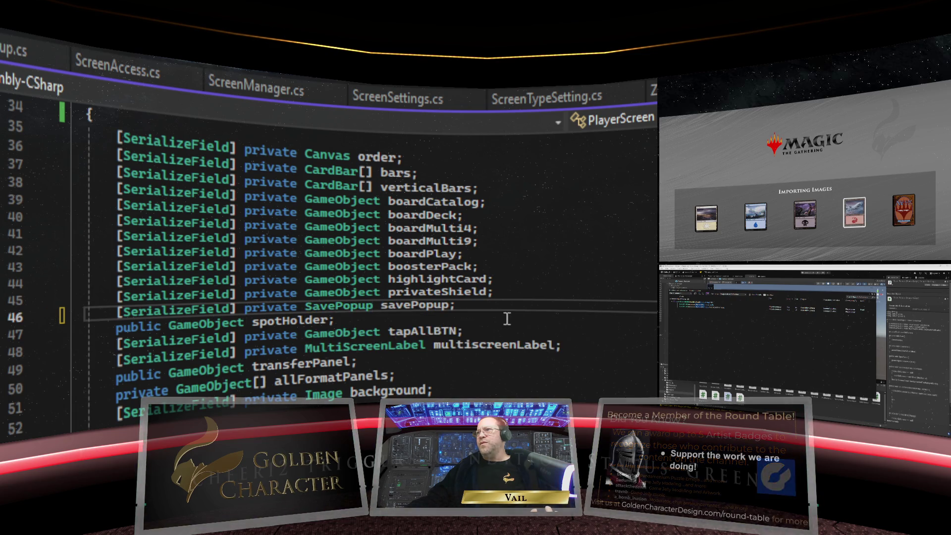
Move the savePopup declaration to a new line right after the multiscreenLabel field
{"action": "left_click_drag", "start_coordinate": [463, 306], "coordinate": [37, 314]}
{"action": "key", "text": "ctrl+c"}
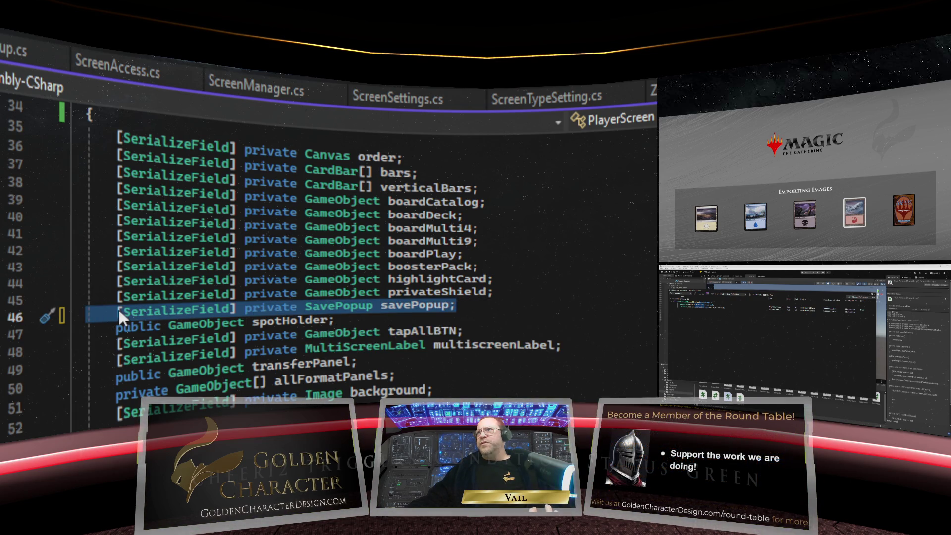
{"action": "right_click", "coordinate": [118, 307]}
{"action": "key", "text": "Escape"}
{"action": "key", "text": "Delete"}
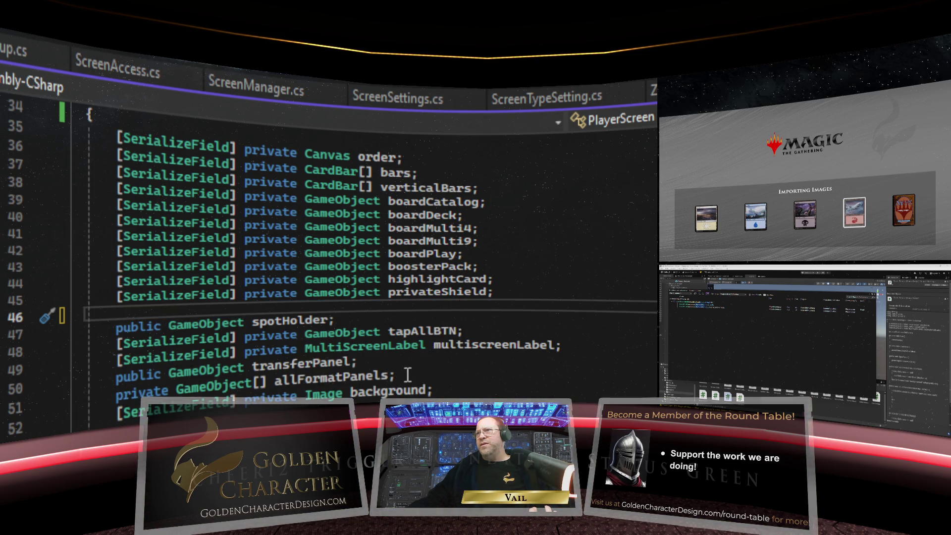
{"action": "left_click", "coordinate": [565, 347]}
{"action": "key", "text": "Return"}
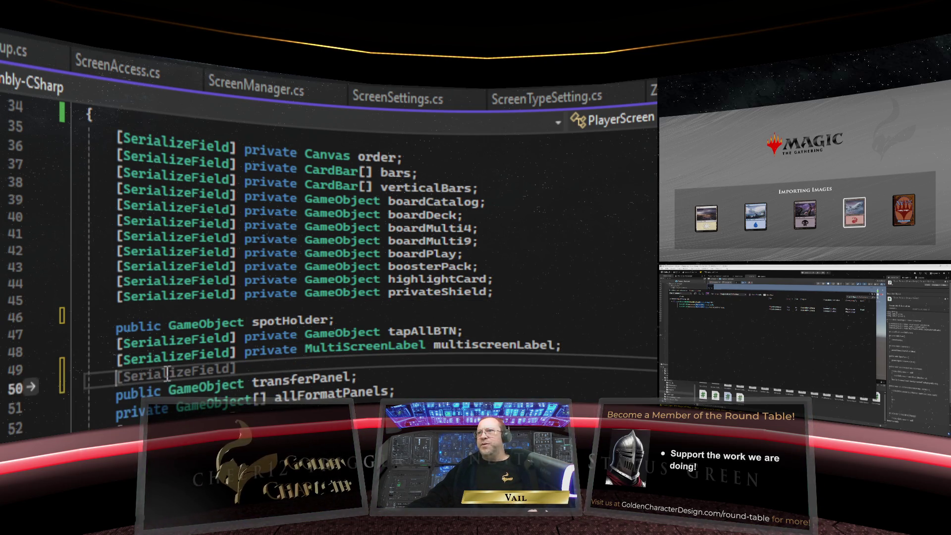
{"action": "right_click", "coordinate": [168, 371]}
{"action": "key", "text": "ctrl+v"}
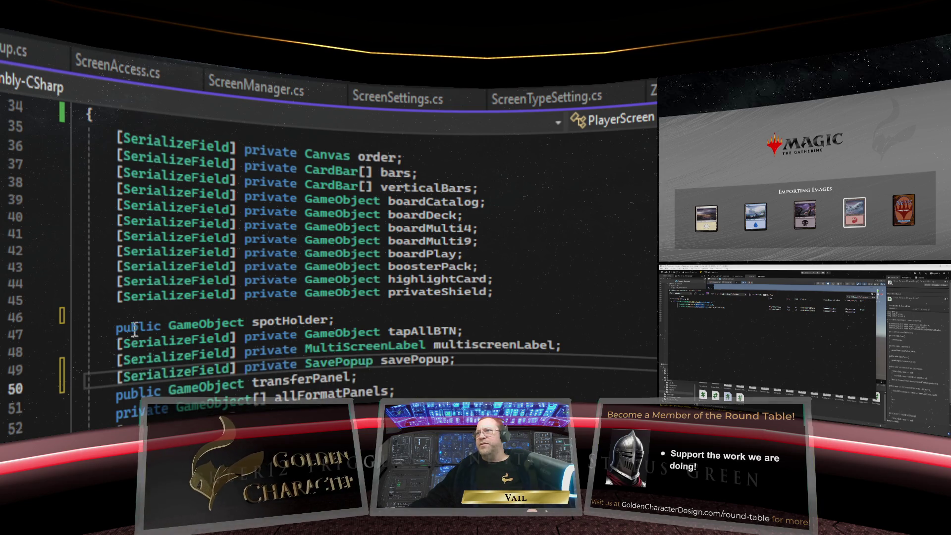
Delete the leftover empty line 46 where the declaration used to be
{"action": "left_click", "coordinate": [153, 309]}
{"action": "key", "text": "shift+Home"}
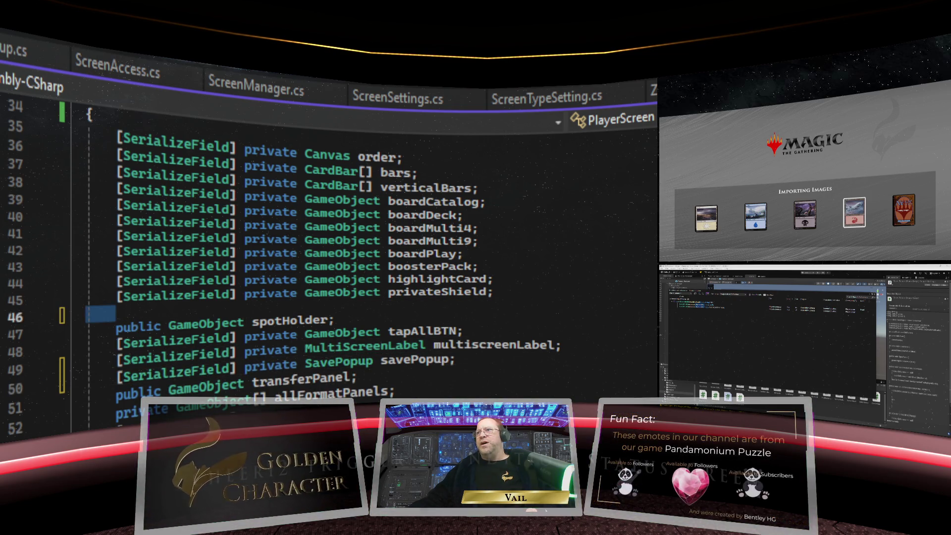
{"action": "key", "text": "BackSpace"}
{"action": "key", "text": "BackSpace"}
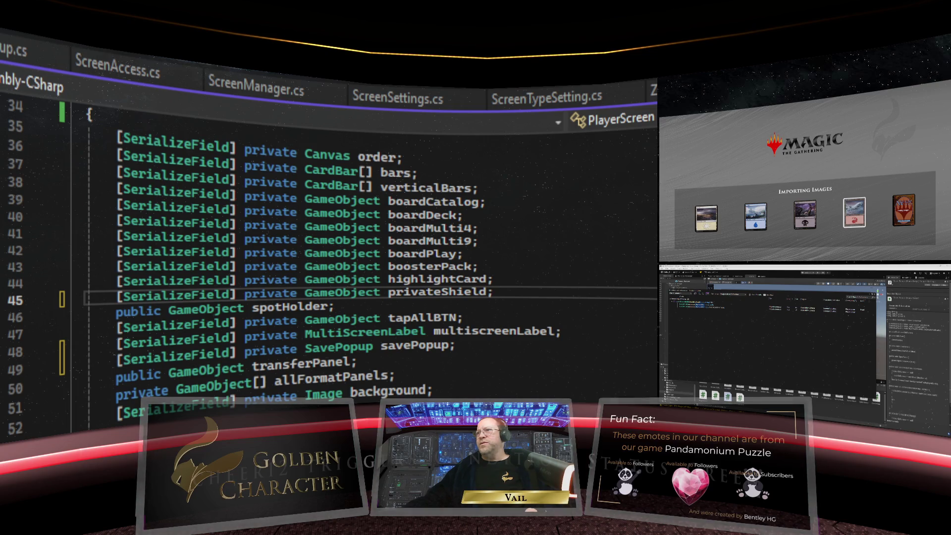
{"action": "left_click", "coordinate": [531, 356]}
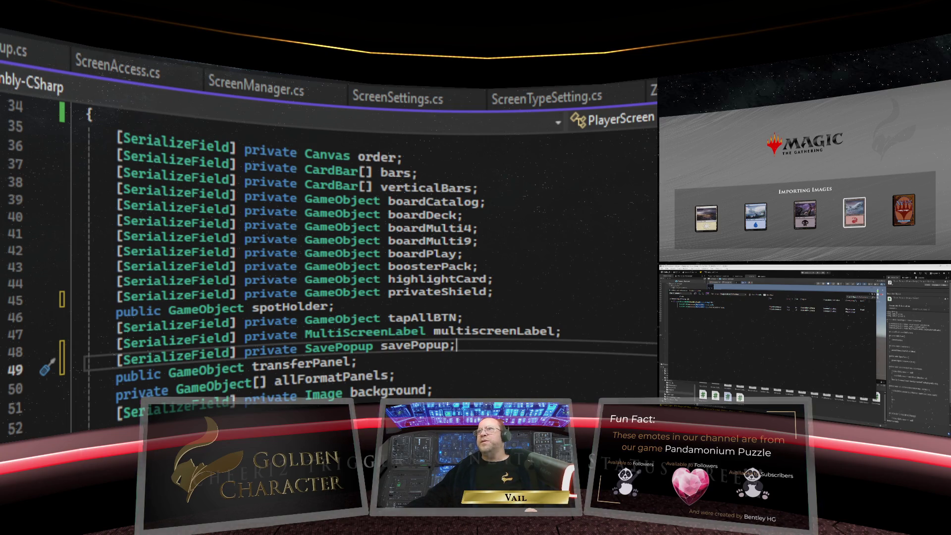
{"action": "scroll", "coordinate": [392, 284], "scroll_direction": "down", "scroll_amount": 6}
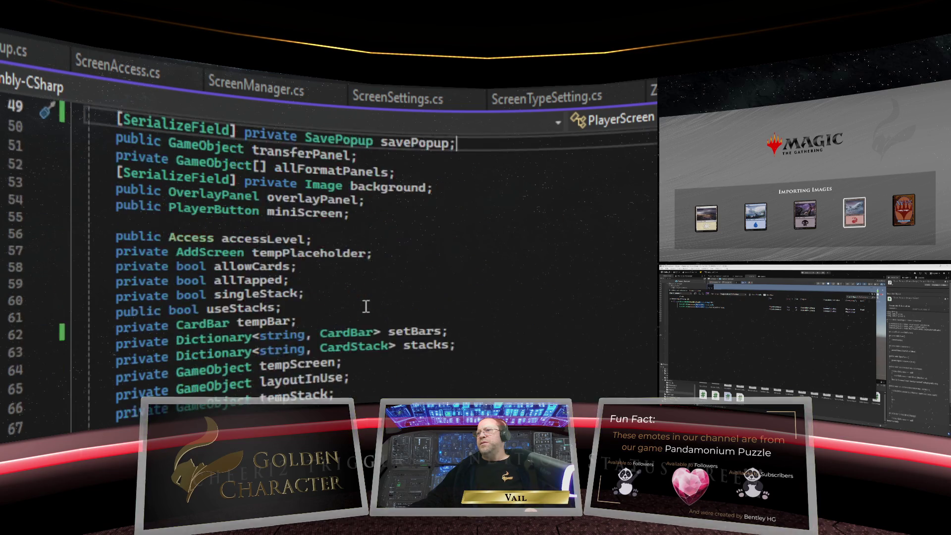
In SavePopup.cs, change FetchDeckName's access modifier from private to public
{"action": "scroll", "coordinate": [365, 306], "scroll_direction": "up", "scroll_amount": 7}
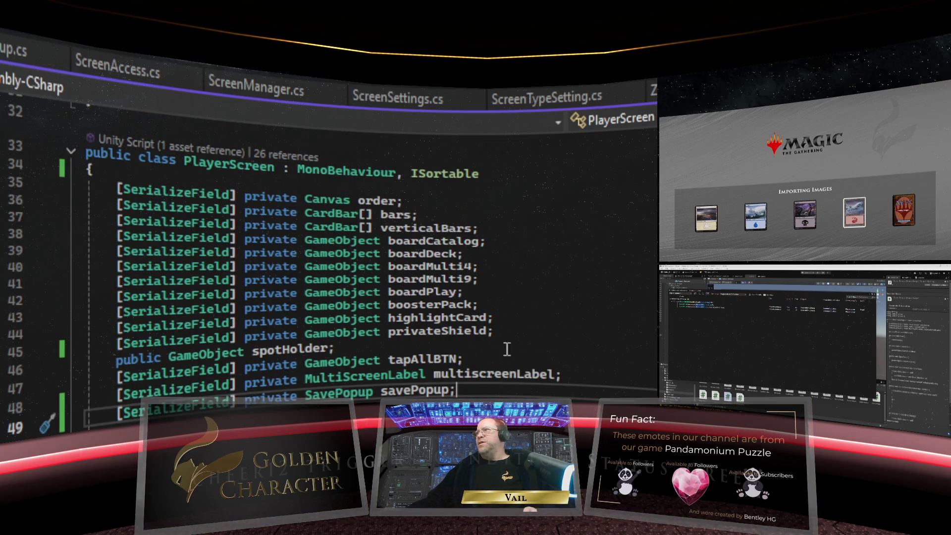
{"action": "scroll", "coordinate": [489, 379], "scroll_direction": "down", "scroll_amount": 20}
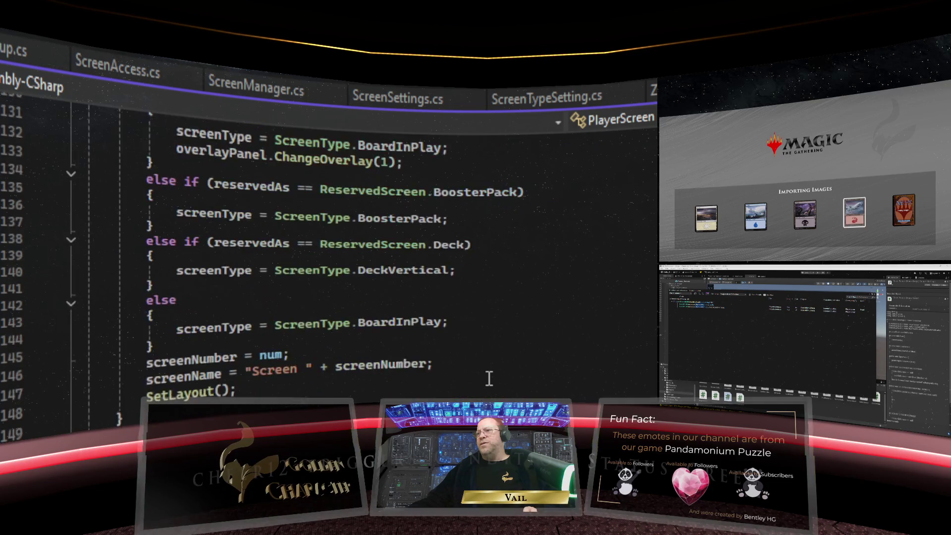
{"action": "scroll", "coordinate": [489, 379], "scroll_direction": "up", "scroll_amount": 4}
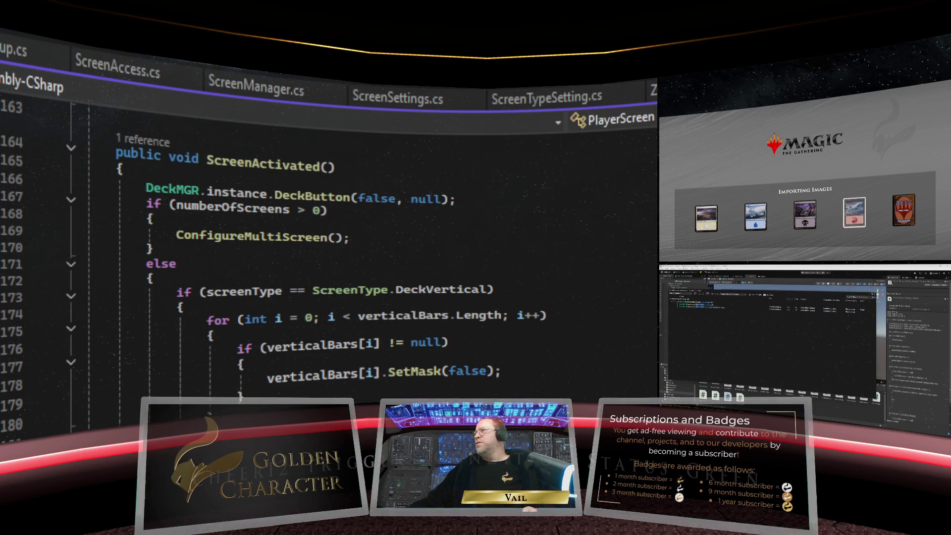
{"action": "left_click", "coordinate": [15, 49]}
{"action": "scroll", "coordinate": [356, 357], "scroll_direction": "down", "scroll_amount": 2}
{"action": "scroll", "coordinate": [356, 357], "scroll_direction": "down", "scroll_amount": 10}
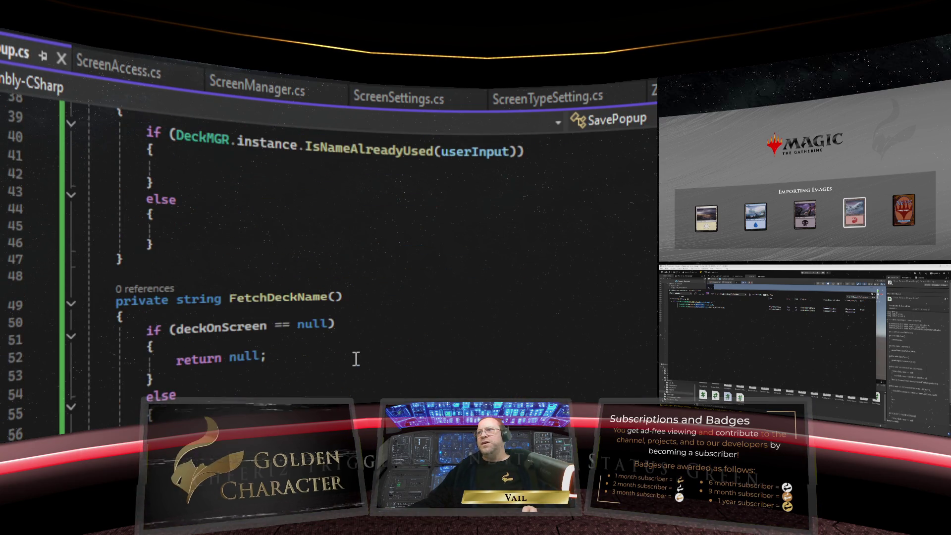
{"action": "left_click_drag", "start_coordinate": [170, 300], "coordinate": [117, 302]}
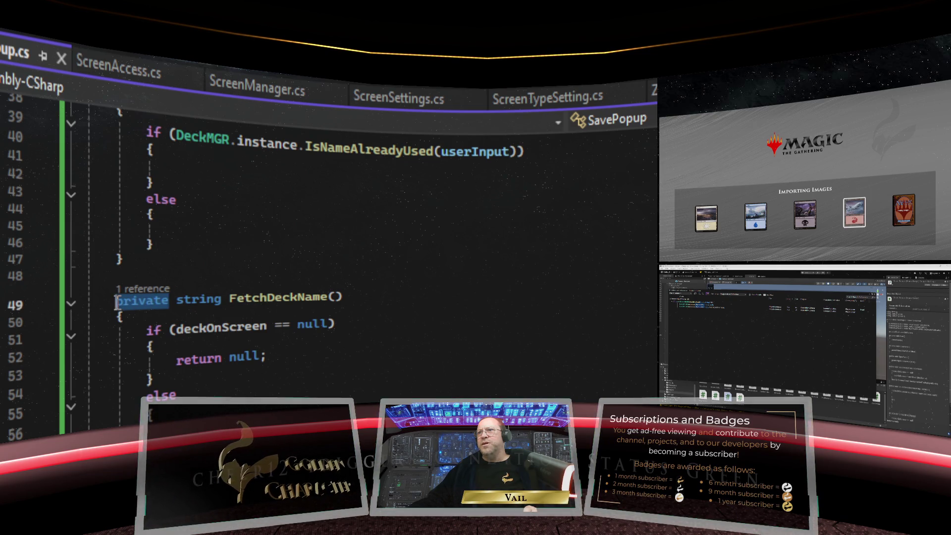
{"action": "type", "text": "public"}
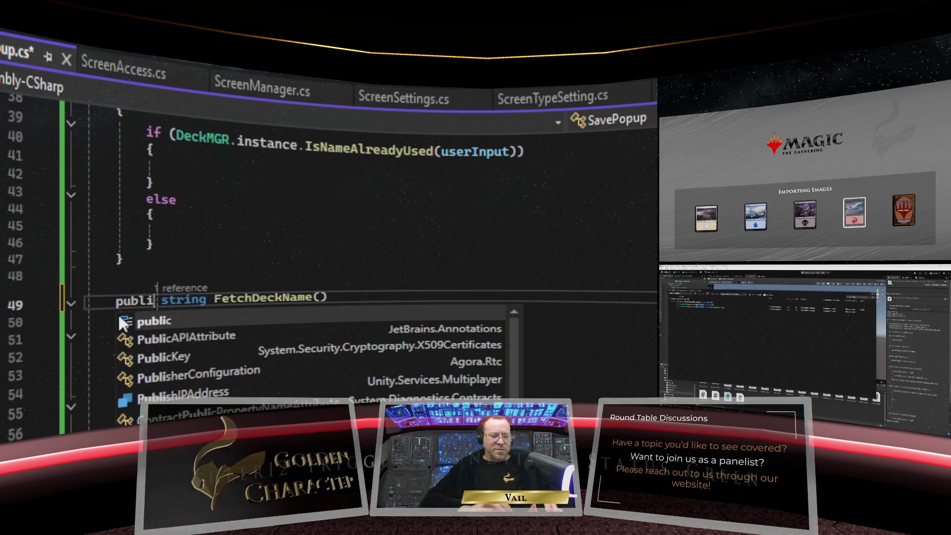
{"action": "left_click", "coordinate": [354, 264]}
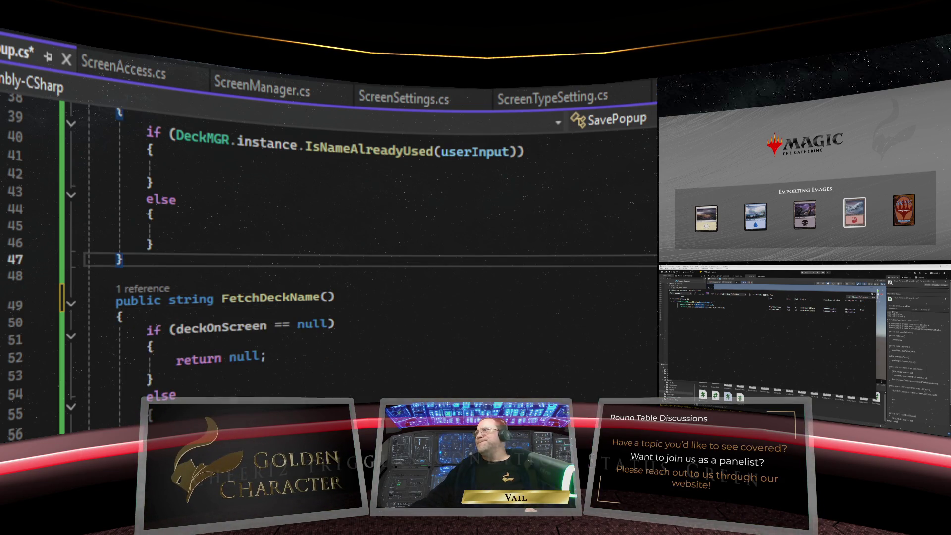
Return to PlayerScreen's ScreenActivated method at the DeckVertical branch, line 178
{"action": "key", "text": "ctrl+Tab"}
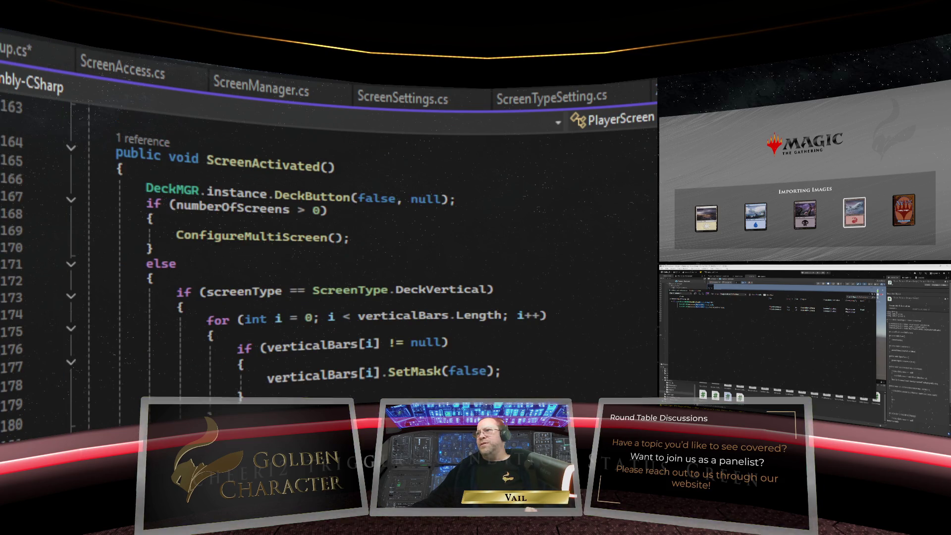
{"action": "left_click", "coordinate": [181, 308]}
{"action": "left_click", "coordinate": [585, 352]}
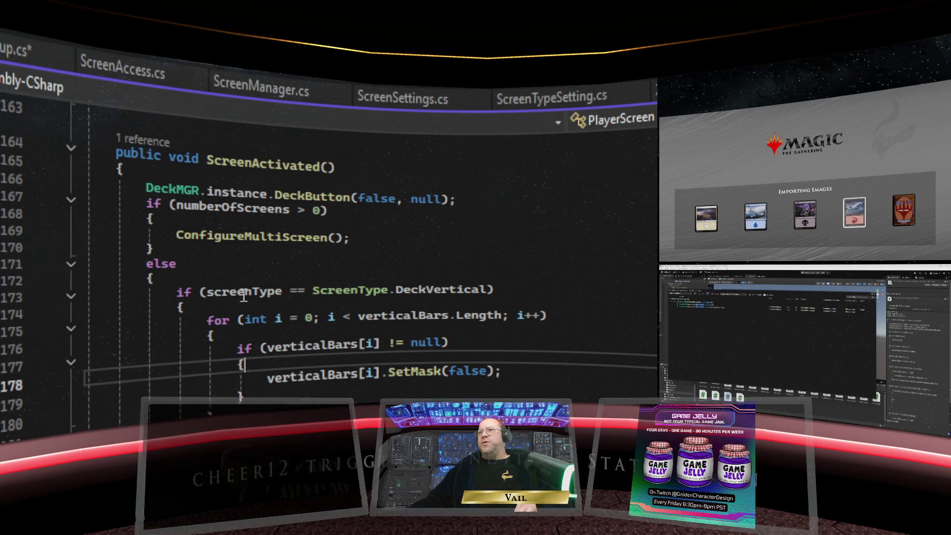
Go to DeckButton's definition in DeckMGR.cs and view the fields and Awake method
{"action": "scroll", "coordinate": [244, 291], "scroll_direction": "down", "scroll_amount": 1}
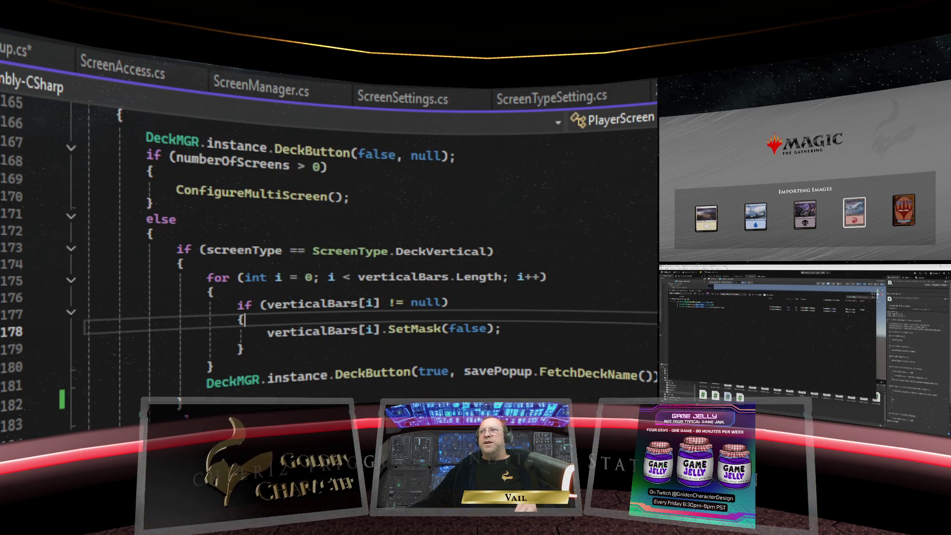
{"action": "scroll", "coordinate": [308, 366], "scroll_direction": "down", "scroll_amount": 1}
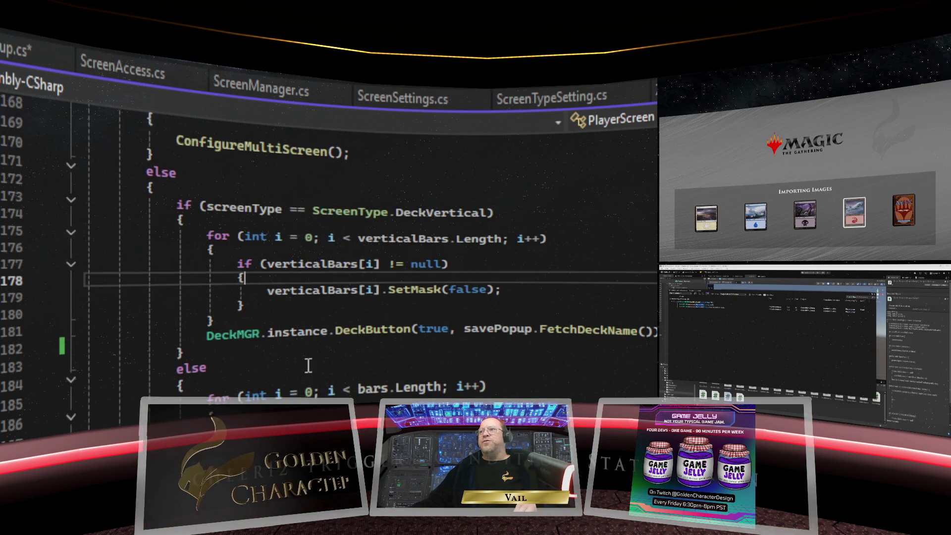
{"action": "scroll", "coordinate": [308, 366], "scroll_direction": "down", "scroll_amount": 1}
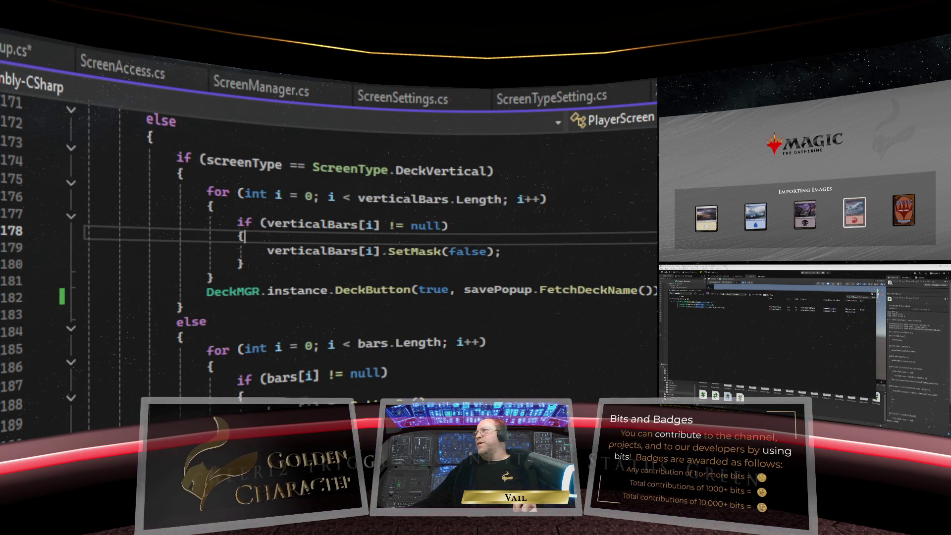
{"action": "key", "text": "F12"}
{"action": "scroll", "coordinate": [483, 228], "scroll_direction": "up", "scroll_amount": 4}
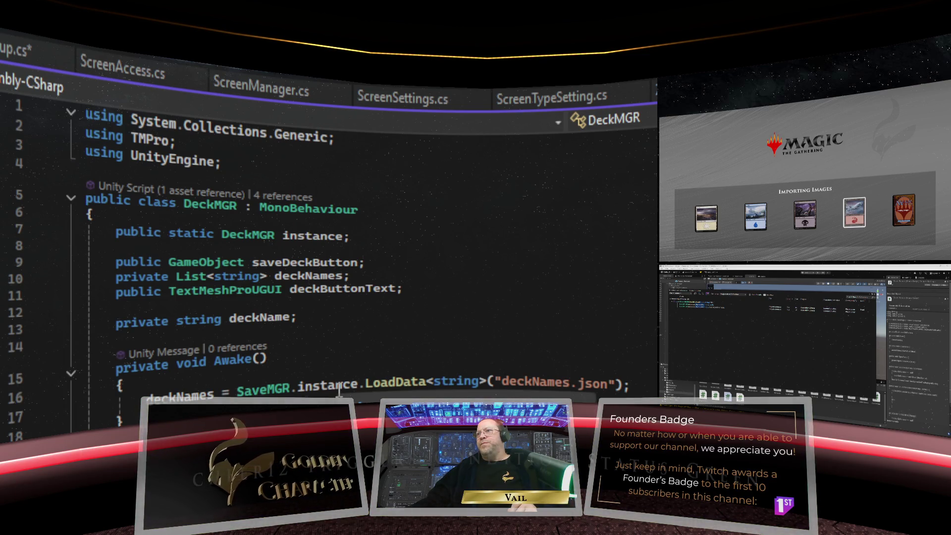
{"action": "scroll", "coordinate": [324, 393], "scroll_direction": "down", "scroll_amount": 3}
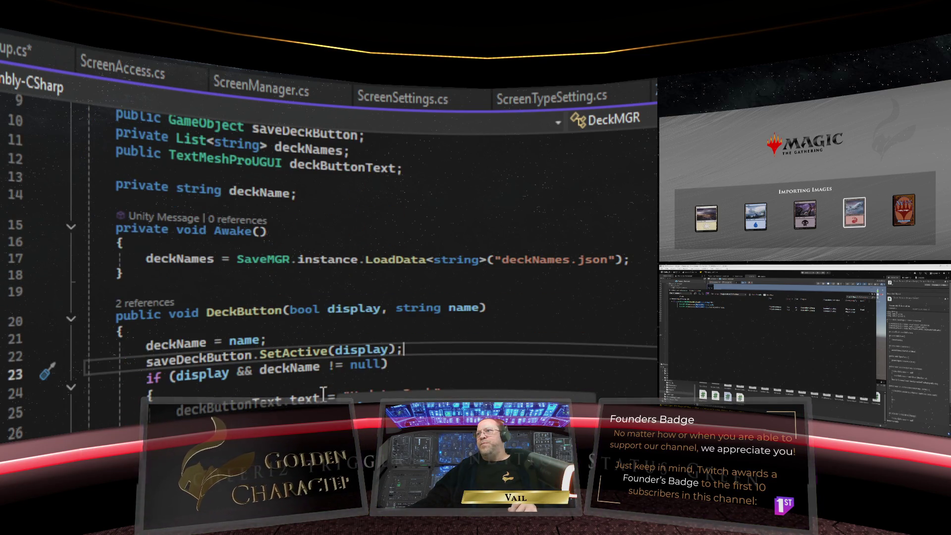
{"action": "scroll", "coordinate": [324, 394], "scroll_direction": "down", "scroll_amount": 1}
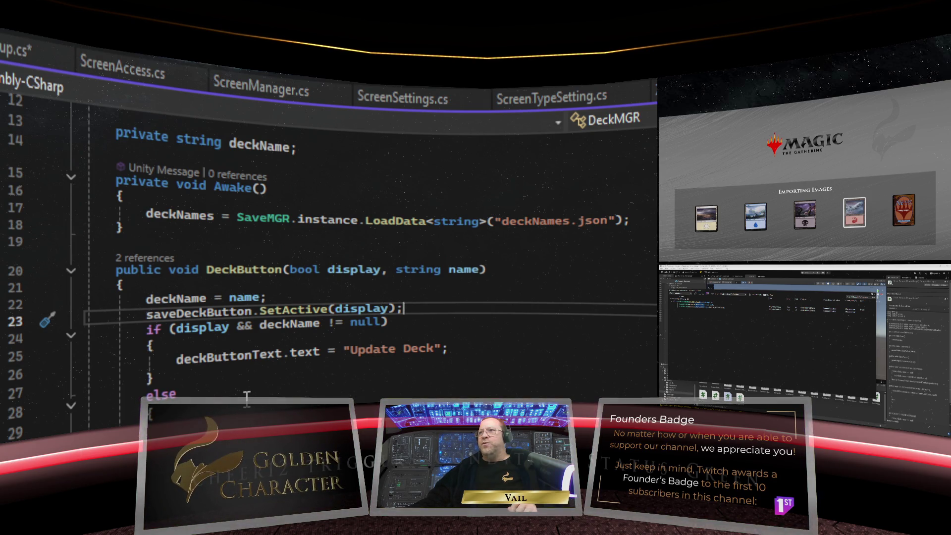
{"action": "scroll", "coordinate": [246, 398], "scroll_direction": "down", "scroll_amount": 1}
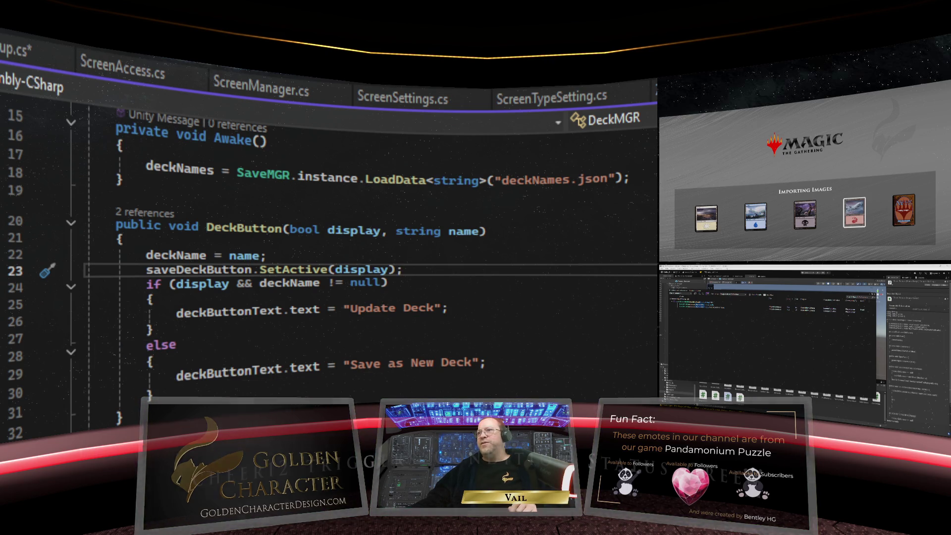
{"action": "scroll", "coordinate": [285, 287], "scroll_direction": "down", "scroll_amount": 3}
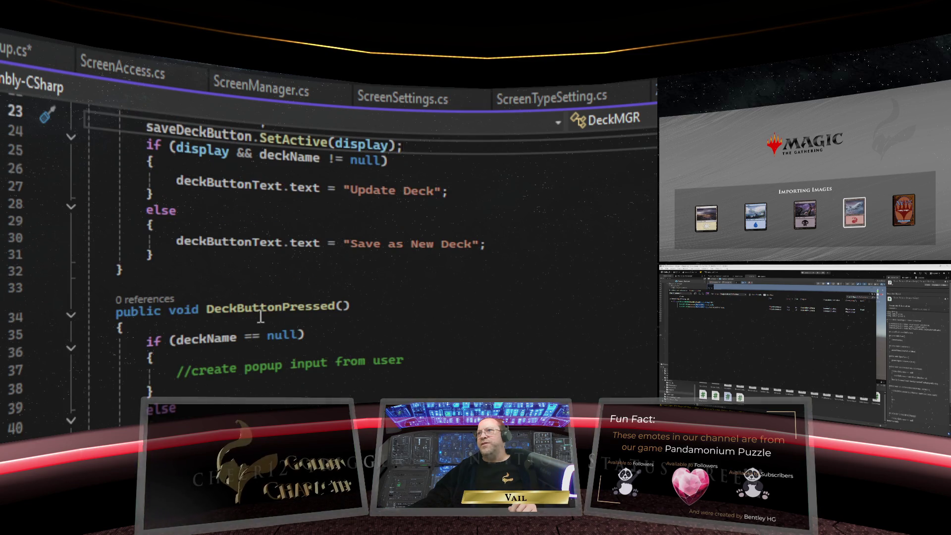
{"action": "scroll", "coordinate": [260, 316], "scroll_direction": "down", "scroll_amount": 2}
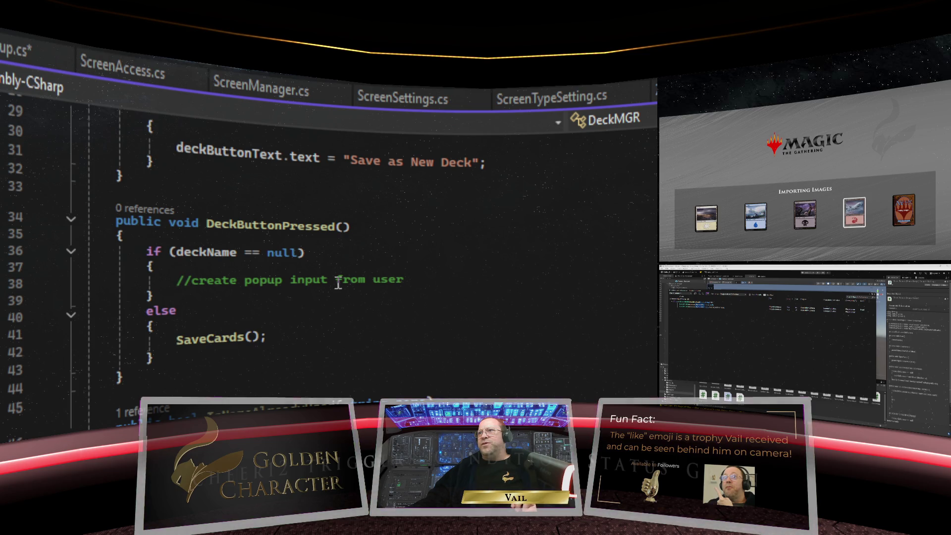
{"action": "left_click_drag", "start_coordinate": [405, 280], "coordinate": [177, 281]}
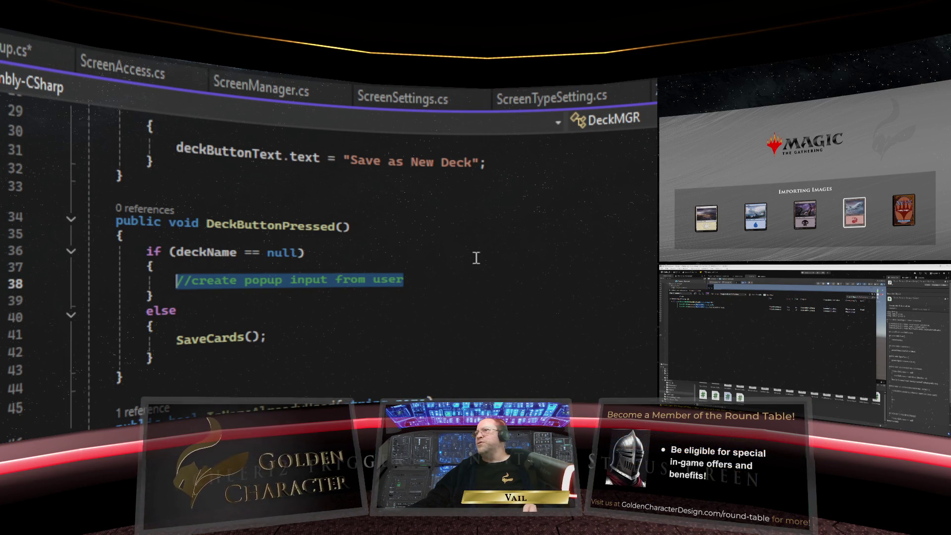
{"action": "scroll", "coordinate": [406, 292], "scroll_direction": "up", "scroll_amount": 9}
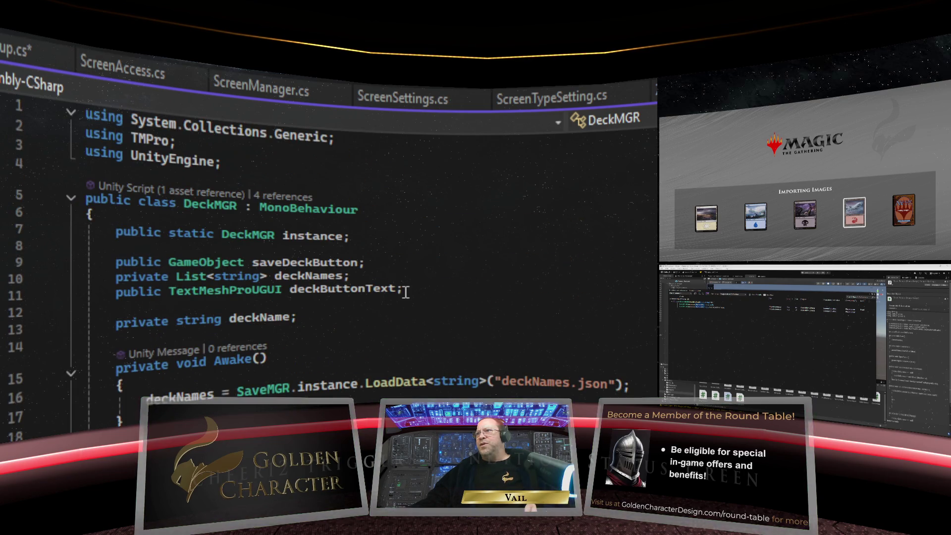
{"action": "scroll", "coordinate": [405, 293], "scroll_direction": "down", "scroll_amount": 10}
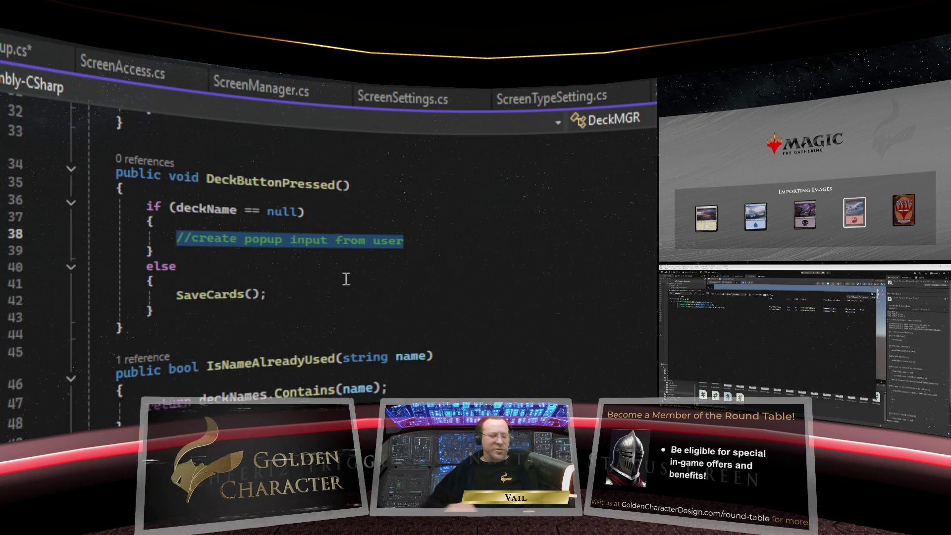
Replace line 38's comment with ScreenManager.instance.currentlyDisplayed.savePopup, completing currentlyDisplayed via IntelliSense
{"action": "type", "text": "Screen"}
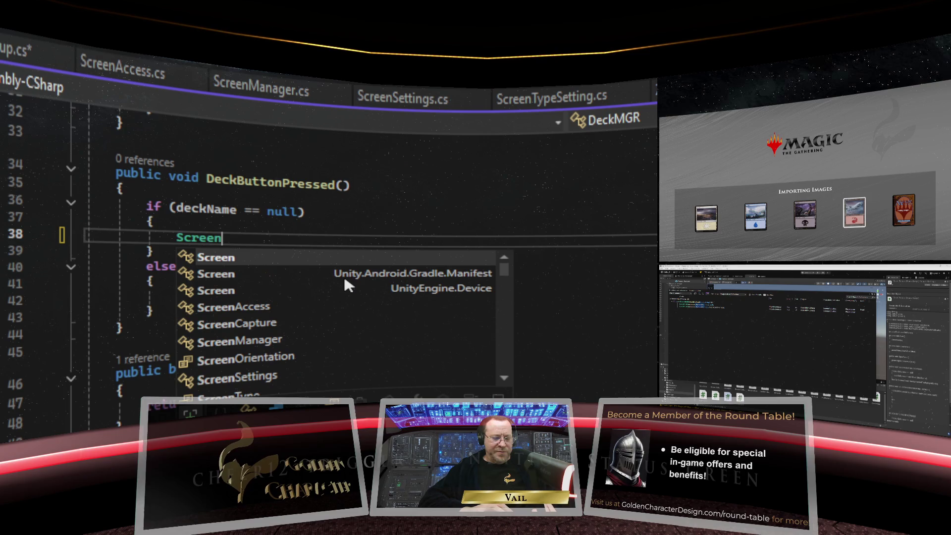
{"action": "type", "text": "Manage"}
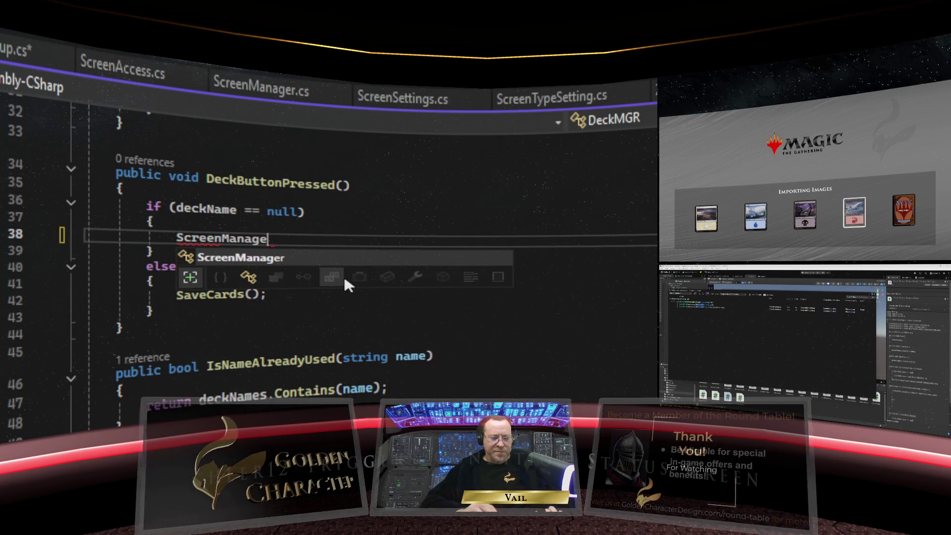
{"action": "type", "text": "r.instance."}
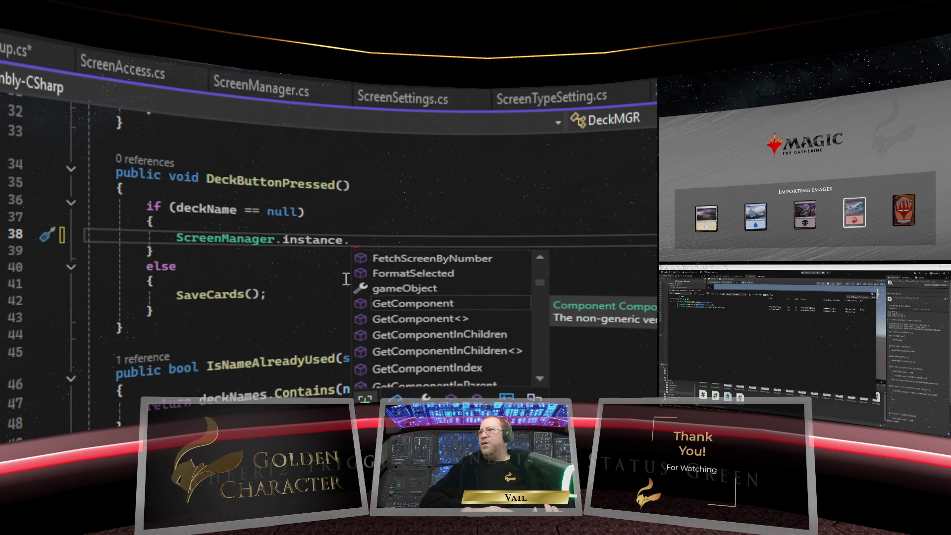
{"action": "type", "text": "c"}
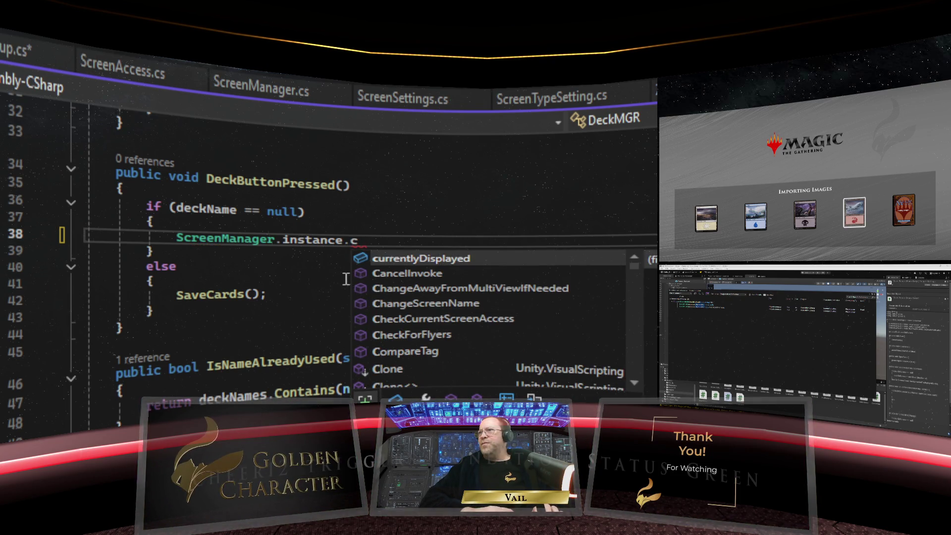
{"action": "double_click", "coordinate": [439, 259]}
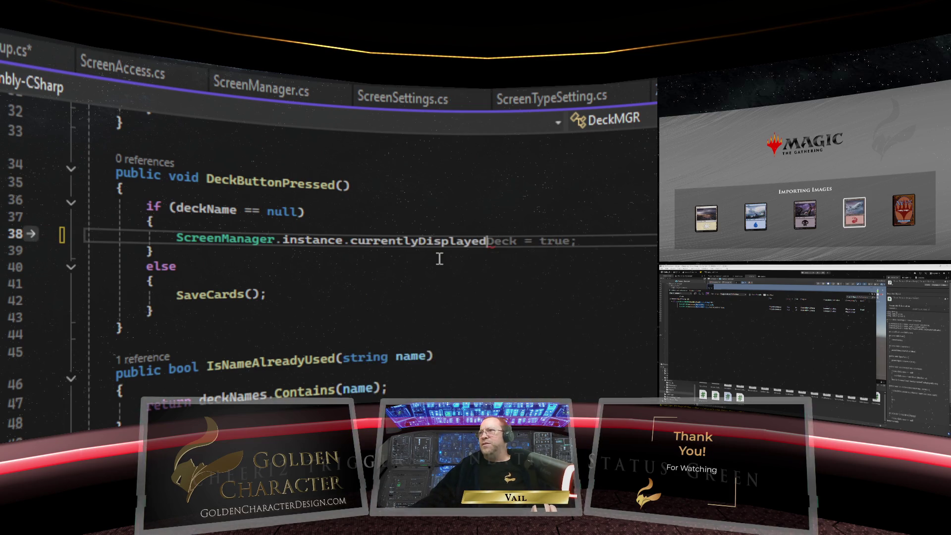
{"action": "type", "text": "."}
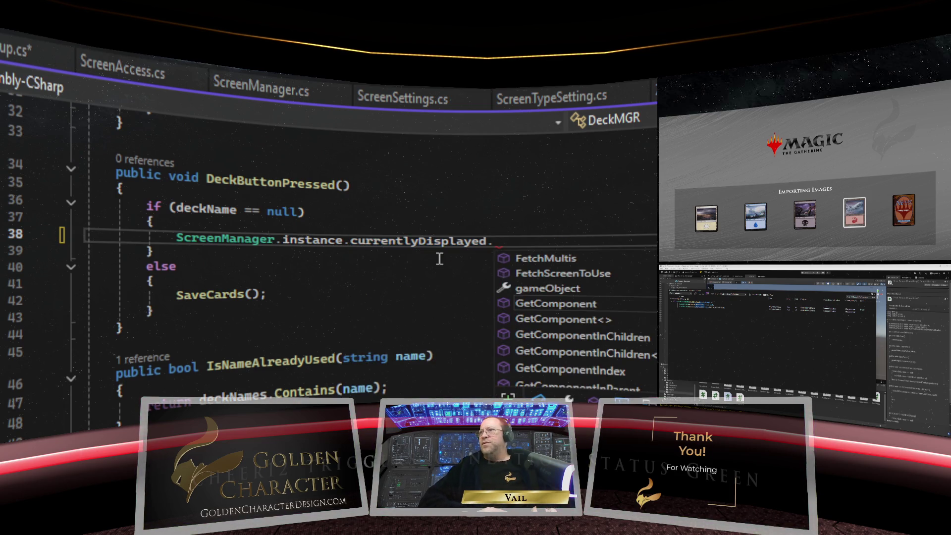
{"action": "type", "text": "save"}
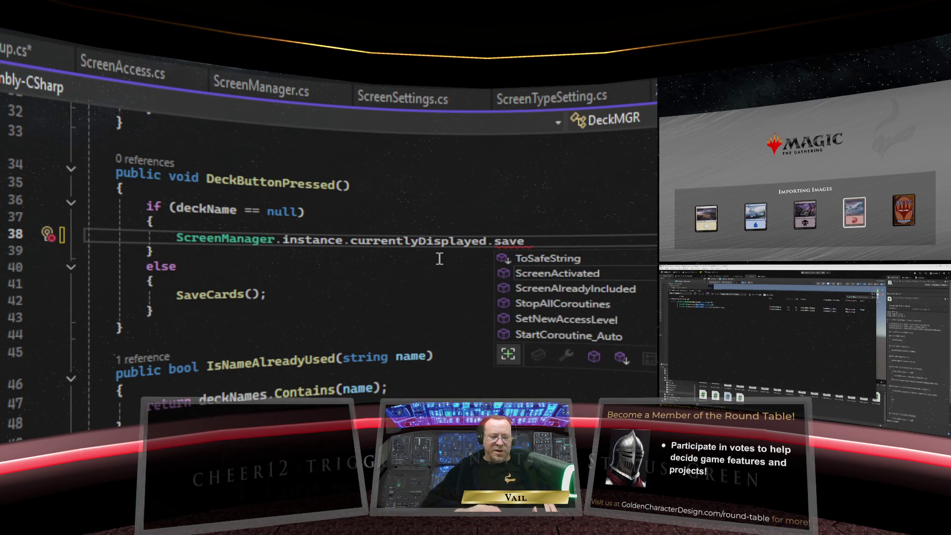
{"action": "type", "text": "Popup"}
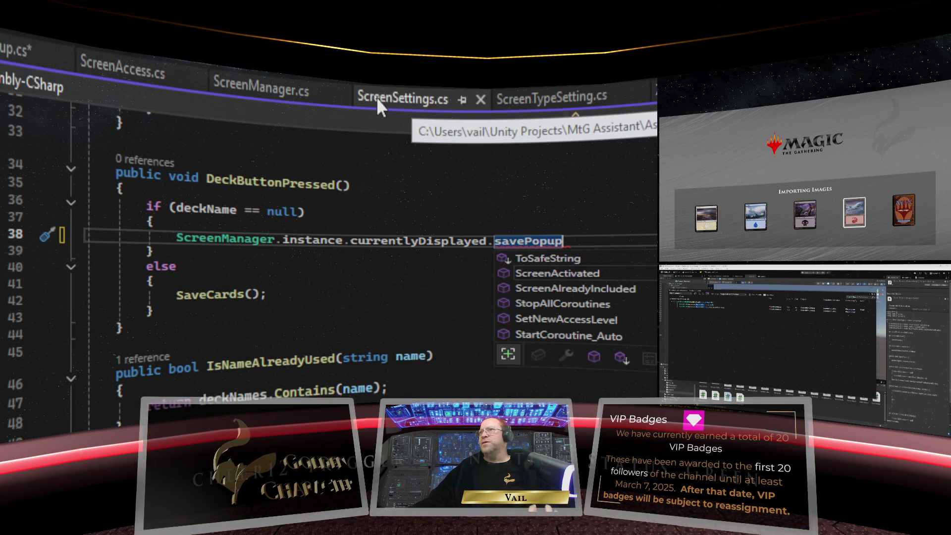
{"action": "left_click", "coordinate": [14, 46]}
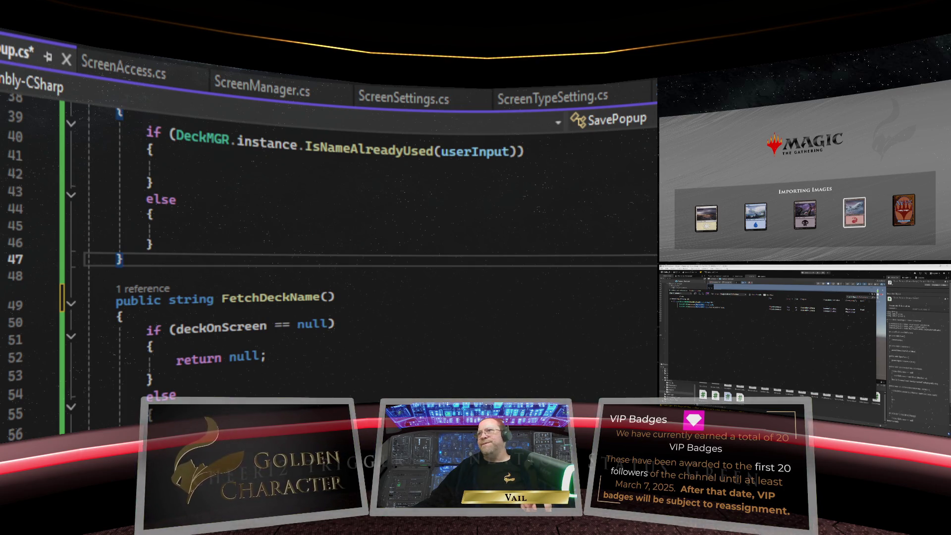
{"action": "key", "text": "ctrl+Home"}
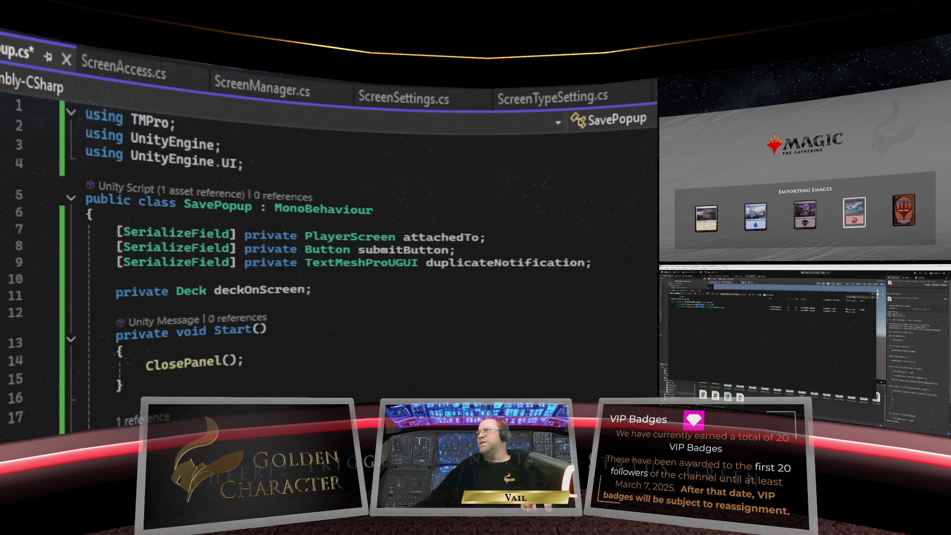
{"action": "key", "text": "ctrl+Tab"}
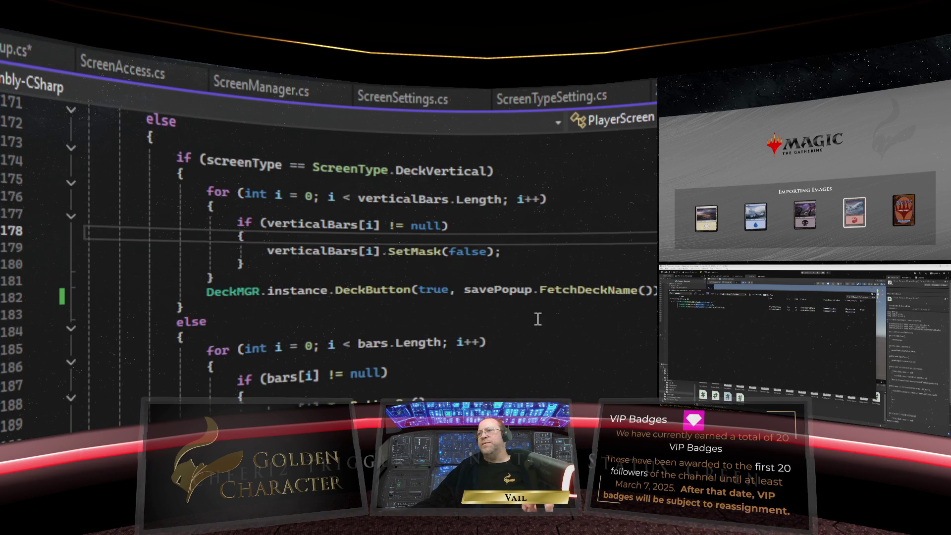
{"action": "scroll", "coordinate": [403, 387], "scroll_direction": "up", "scroll_amount": 20}
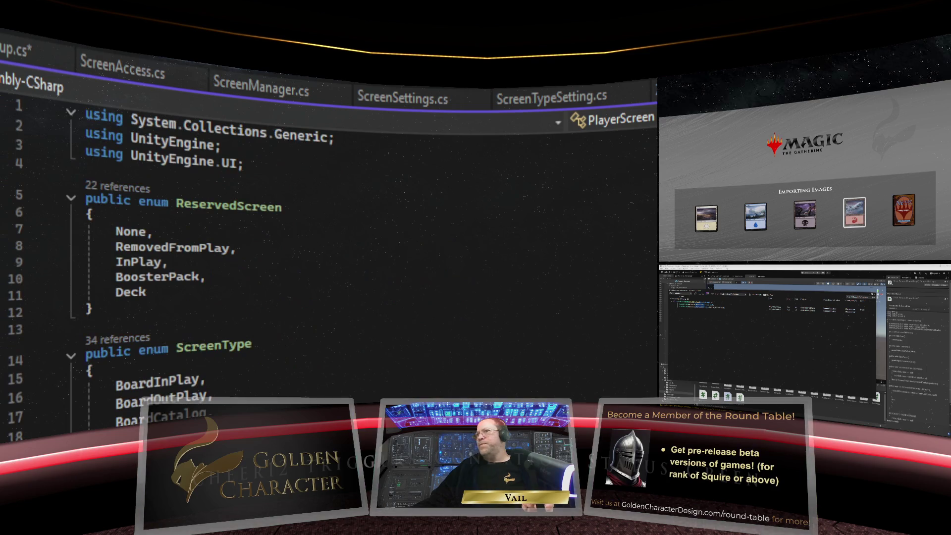
{"action": "scroll", "coordinate": [403, 388], "scroll_direction": "down", "scroll_amount": 9}
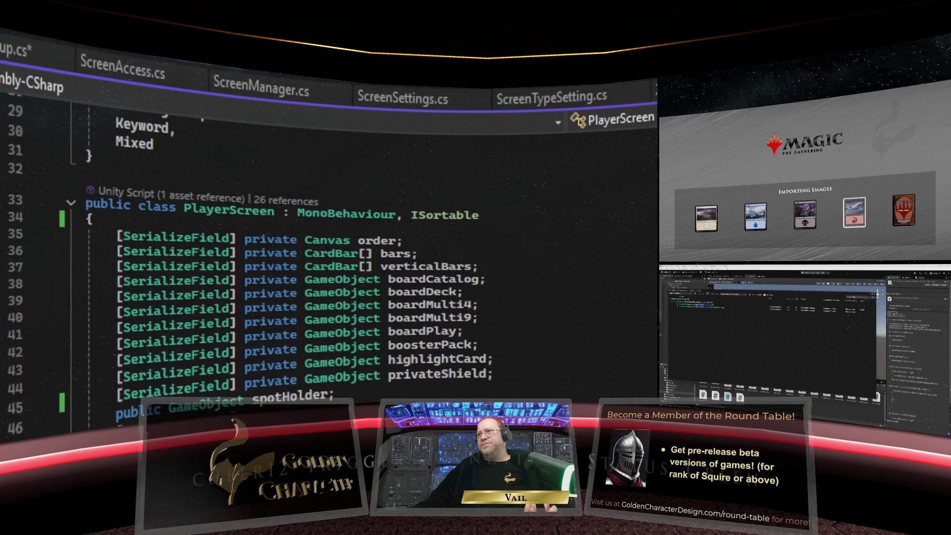
{"action": "mouse_move", "coordinate": [298, 238]}
{"action": "left_mouse_down"}
{"action": "mouse_move", "coordinate": [244, 391]}
{"action": "mouse_move", "coordinate": [110, 394]}
{"action": "left_mouse_up"}
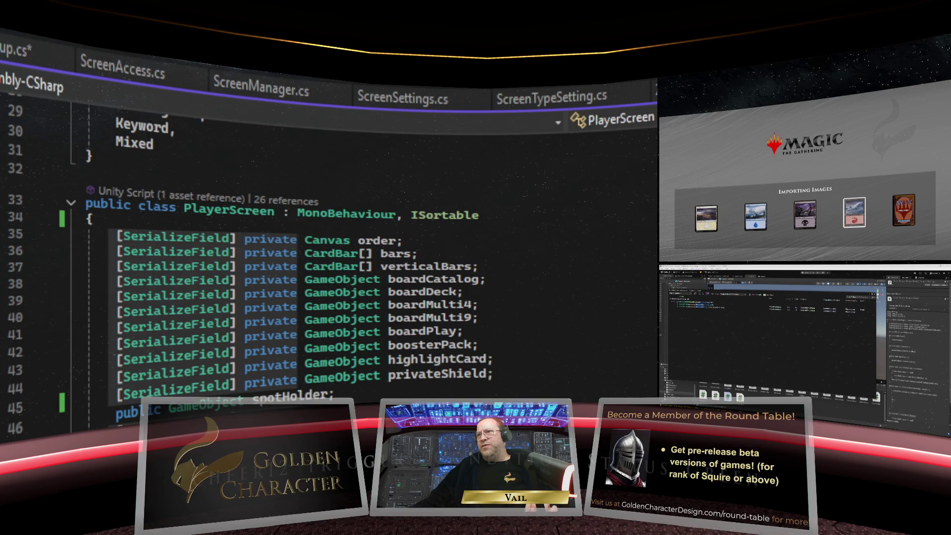
{"action": "key", "text": "Escape"}
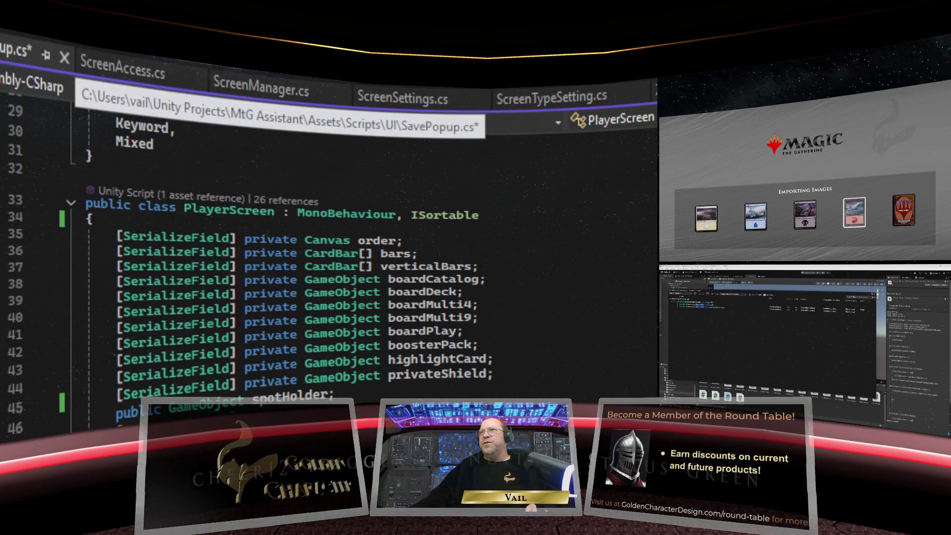
{"action": "left_click", "coordinate": [20, 50]}
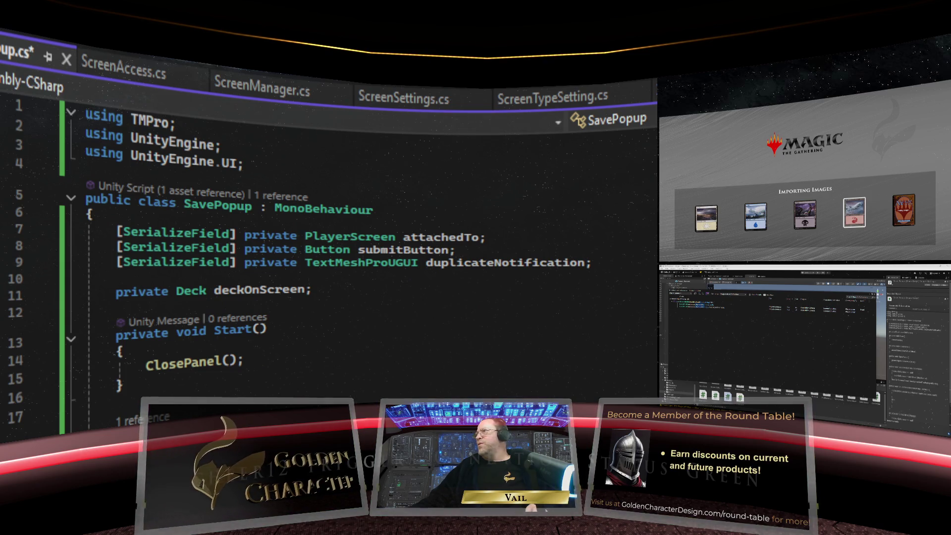
{"action": "key", "text": "ctrl+minus"}
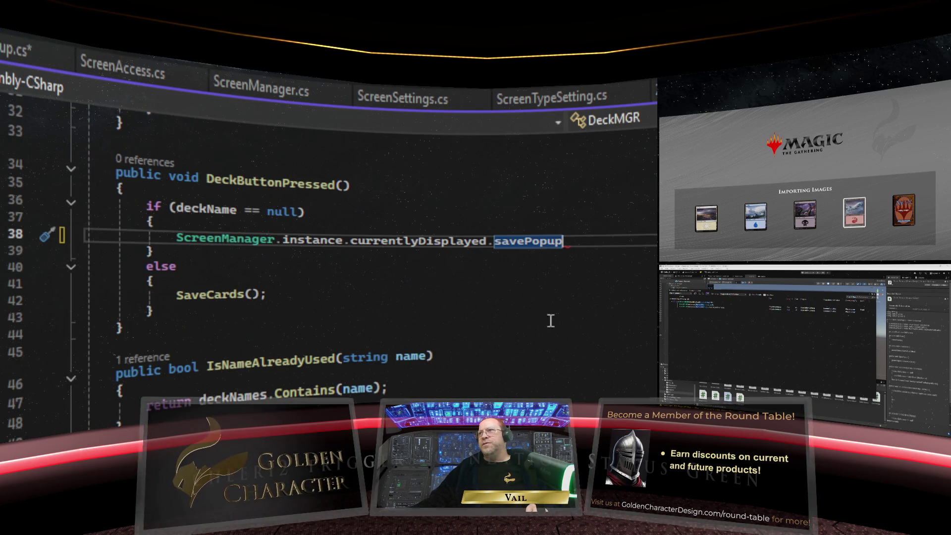
Finish line 38 as a savePopup.OpenPanel(); call in DeckButtonPressed's null-deckName branch
{"action": "scroll", "coordinate": [446, 268], "scroll_direction": "up", "scroll_amount": 4}
{"action": "scroll", "coordinate": [347, 298], "scroll_direction": "down", "scroll_amount": 2}
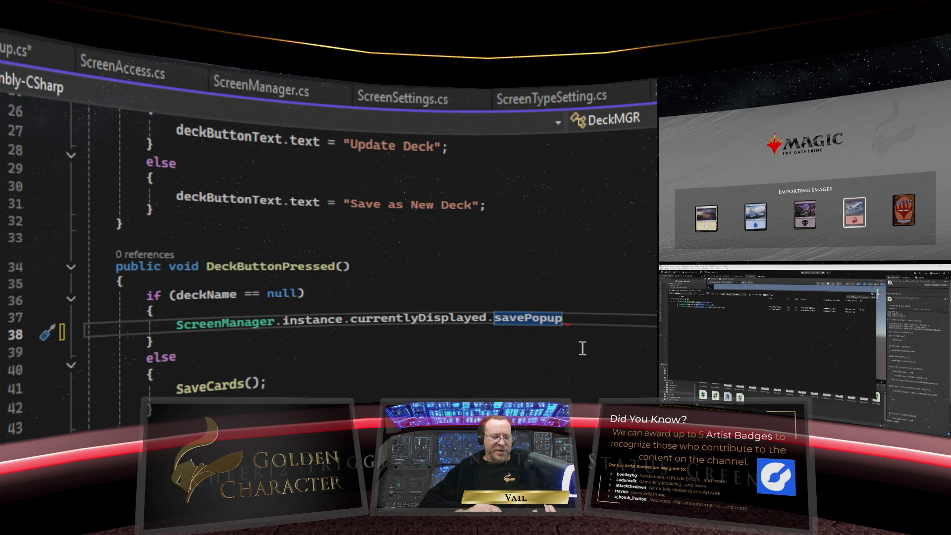
{"action": "type", "text": ".Ope"}
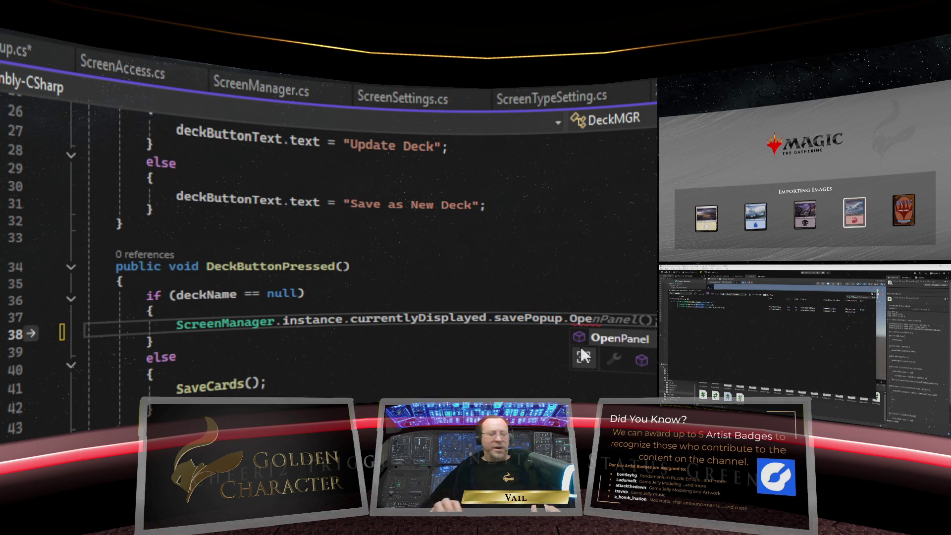
{"action": "key", "text": "Tab"}
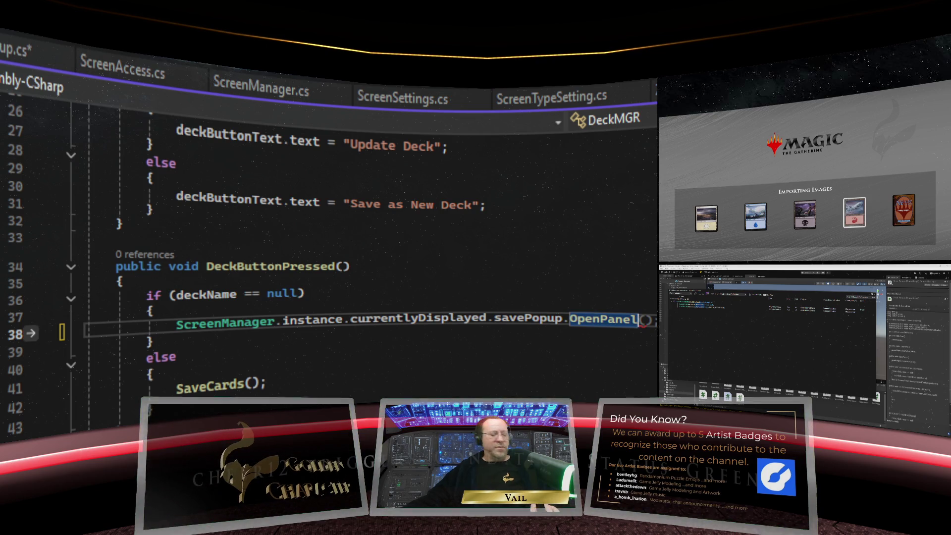
{"action": "type", "text": ";"}
{"action": "left_click", "coordinate": [576, 362]}
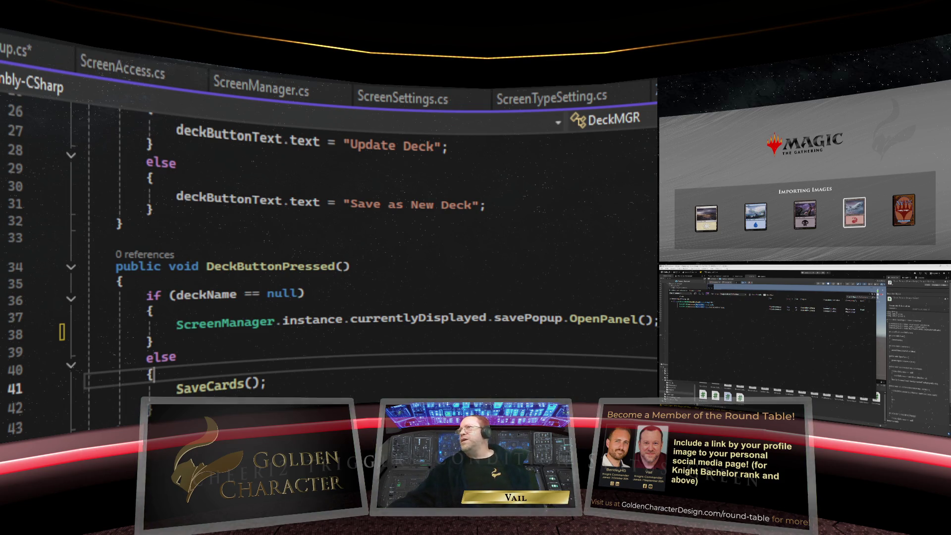
{"action": "left_click", "coordinate": [12, 50]}
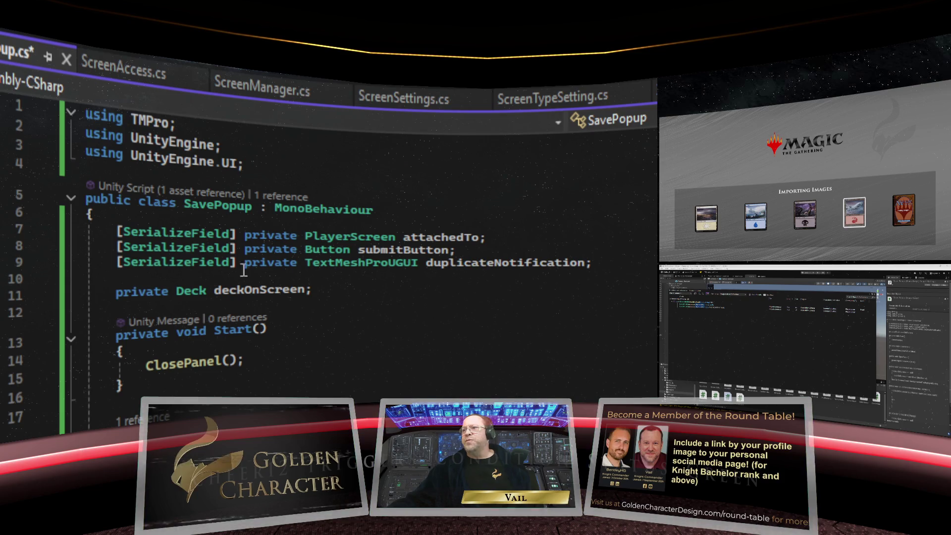
Add a missing semicolon in SavePopup.cs
{"action": "scroll", "coordinate": [301, 276], "scroll_direction": "down", "scroll_amount": 7}
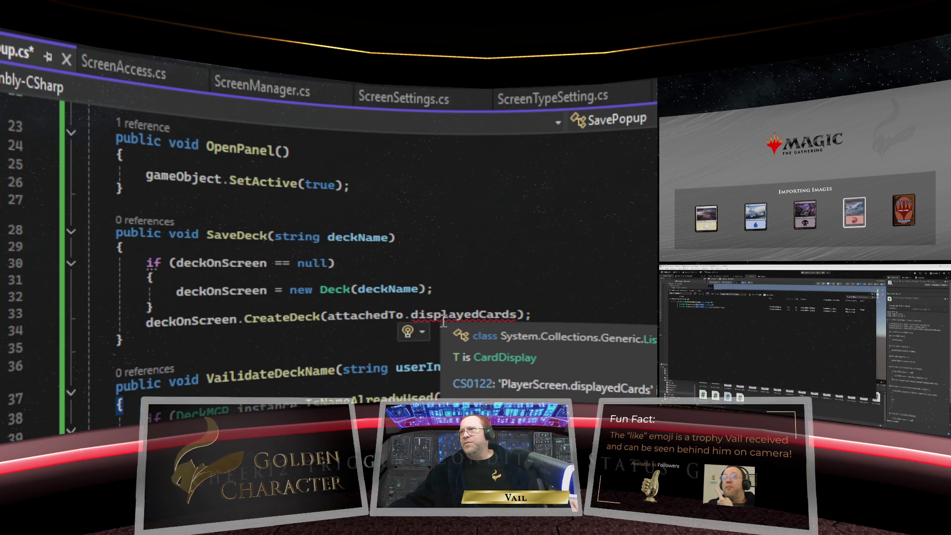
{"action": "type", "text": ";"}
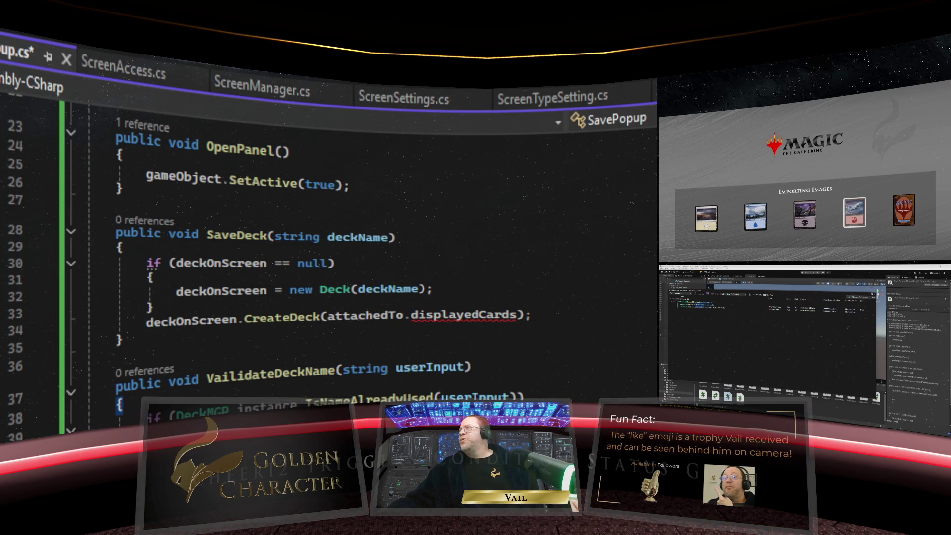
{"action": "key", "text": "ctrl+Tab"}
Browse PlayerScreen.cs methods and place the cursor in FetchCardsOnScreen, near CheckIfAllScreensBelongToPlayer
{"action": "scroll", "coordinate": [327, 248], "scroll_direction": "down", "scroll_amount": 15}
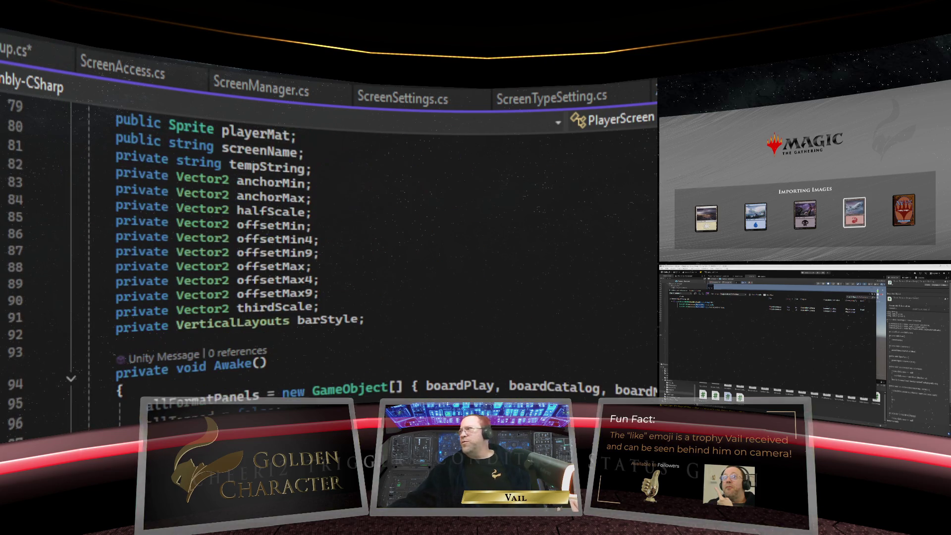
{"action": "scroll", "coordinate": [327, 247], "scroll_direction": "down", "scroll_amount": 20}
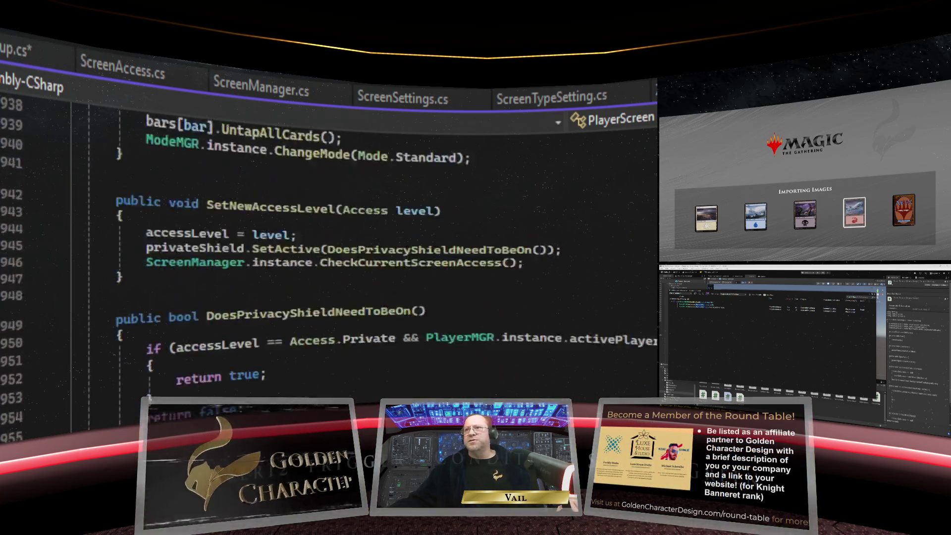
{"action": "scroll", "coordinate": [327, 247], "scroll_direction": "down", "scroll_amount": 10}
{"action": "scroll", "coordinate": [327, 248], "scroll_direction": "up", "scroll_amount": 10}
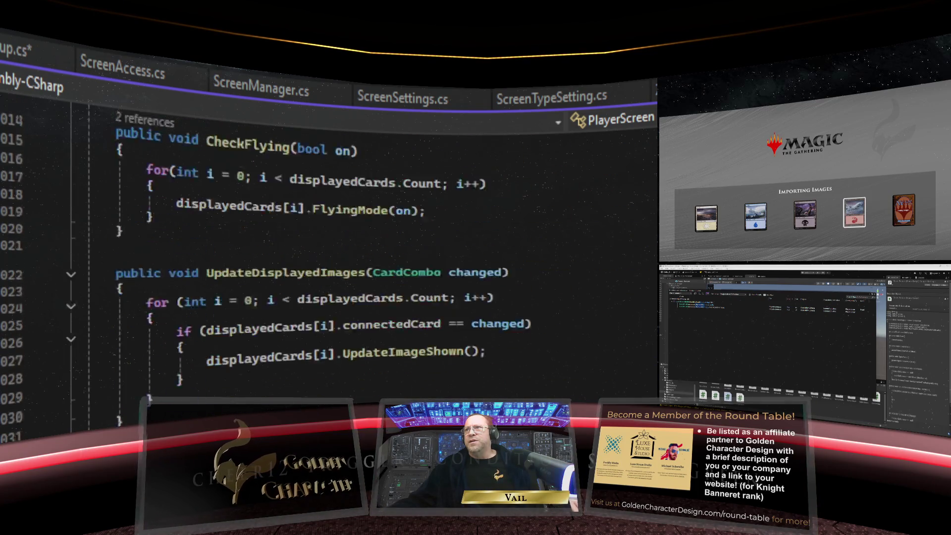
{"action": "scroll", "coordinate": [327, 248], "scroll_direction": "up", "scroll_amount": 4}
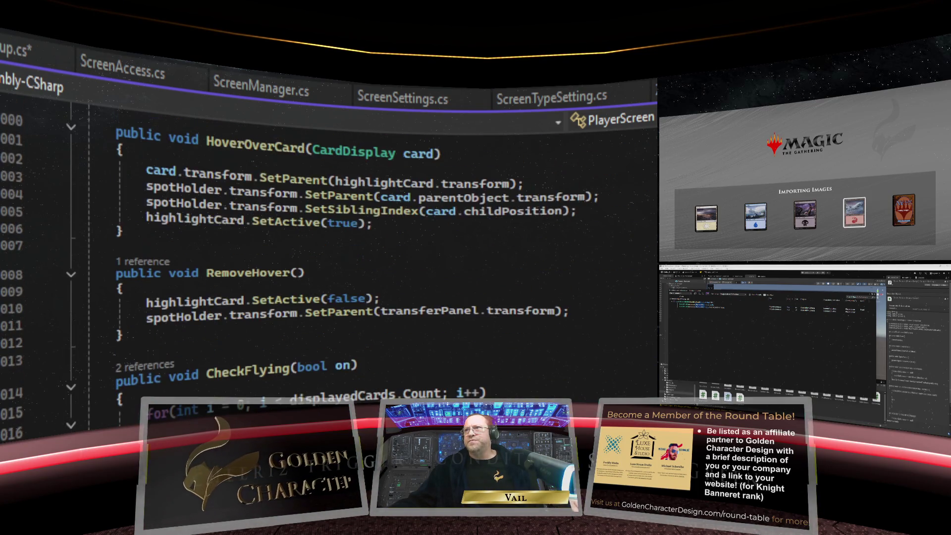
{"action": "scroll", "coordinate": [327, 248], "scroll_direction": "up", "scroll_amount": 8}
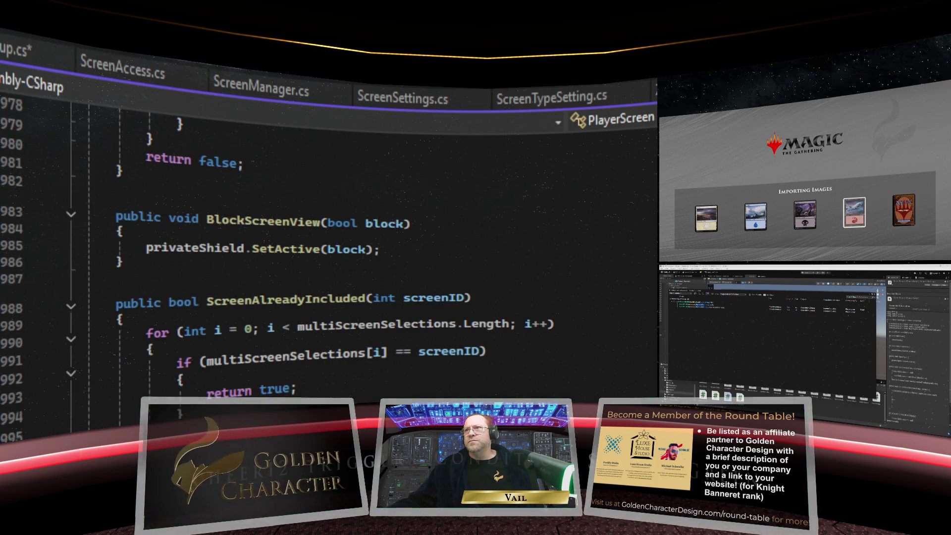
{"action": "scroll", "coordinate": [327, 247], "scroll_direction": "up", "scroll_amount": 8}
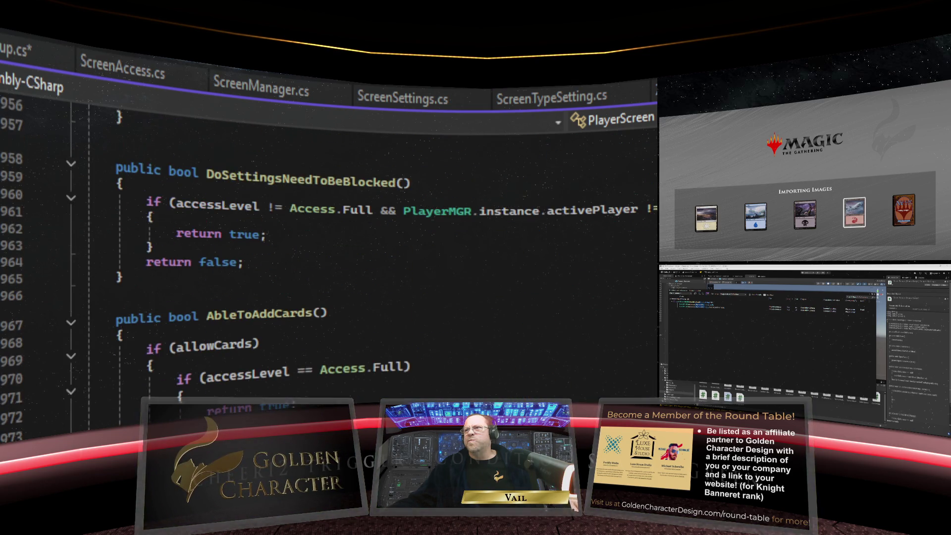
{"action": "scroll", "coordinate": [327, 248], "scroll_direction": "up", "scroll_amount": 10}
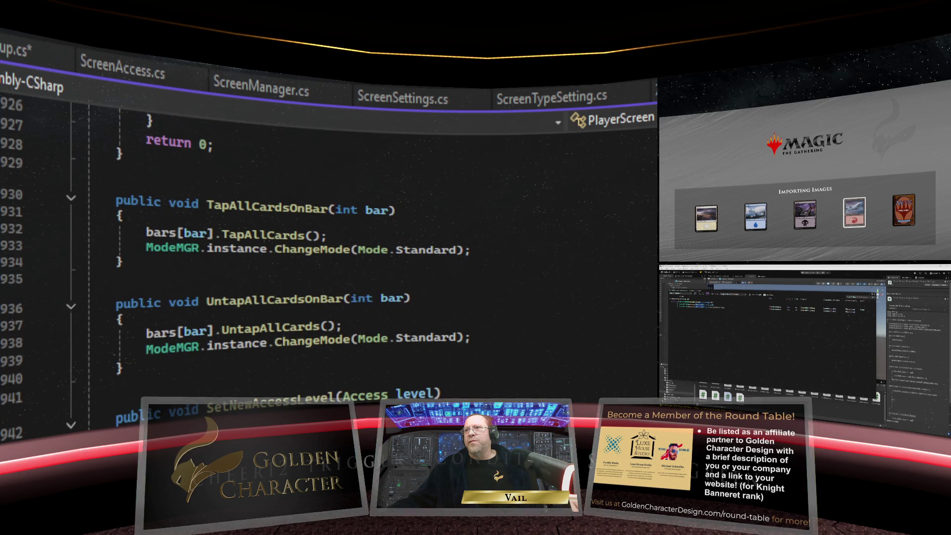
{"action": "scroll", "coordinate": [327, 247], "scroll_direction": "up", "scroll_amount": 12}
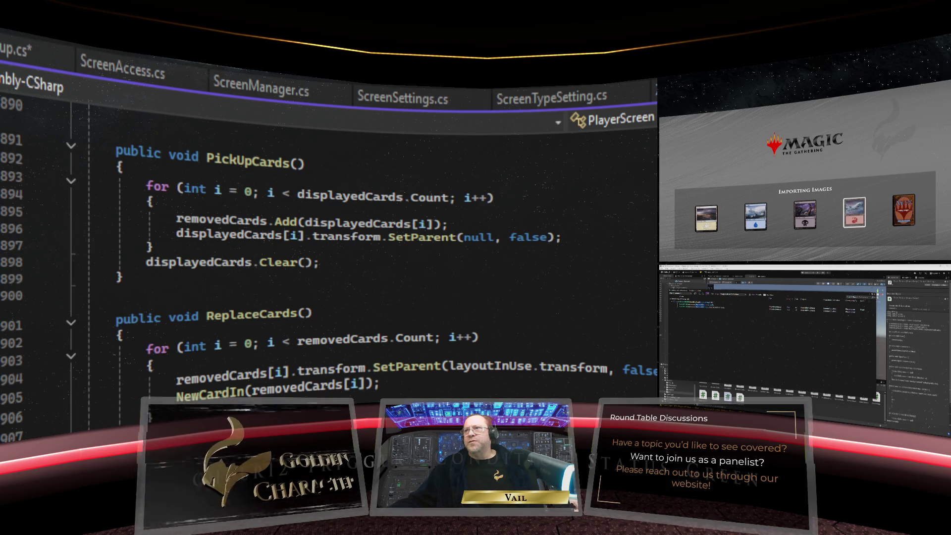
{"action": "scroll", "coordinate": [327, 248], "scroll_direction": "up", "scroll_amount": 9}
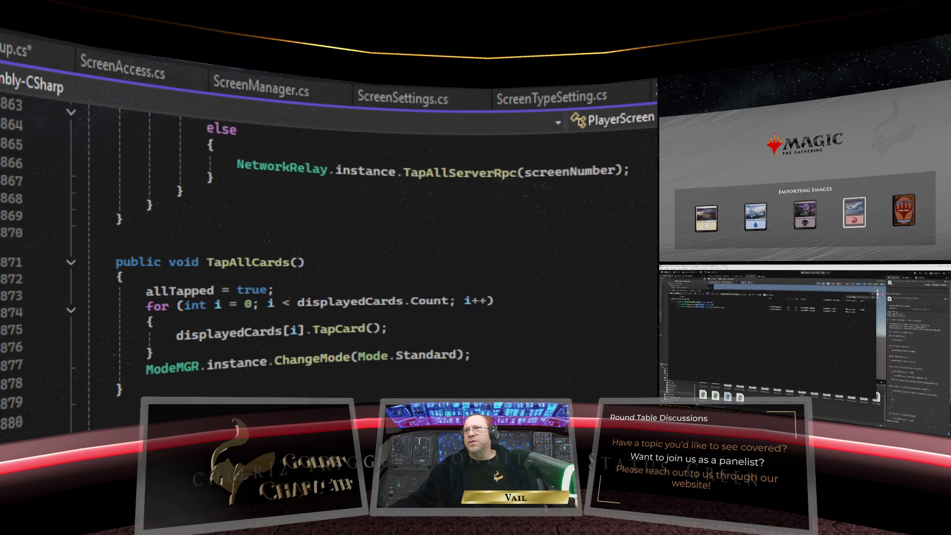
{"action": "scroll", "coordinate": [327, 248], "scroll_direction": "up", "scroll_amount": 18}
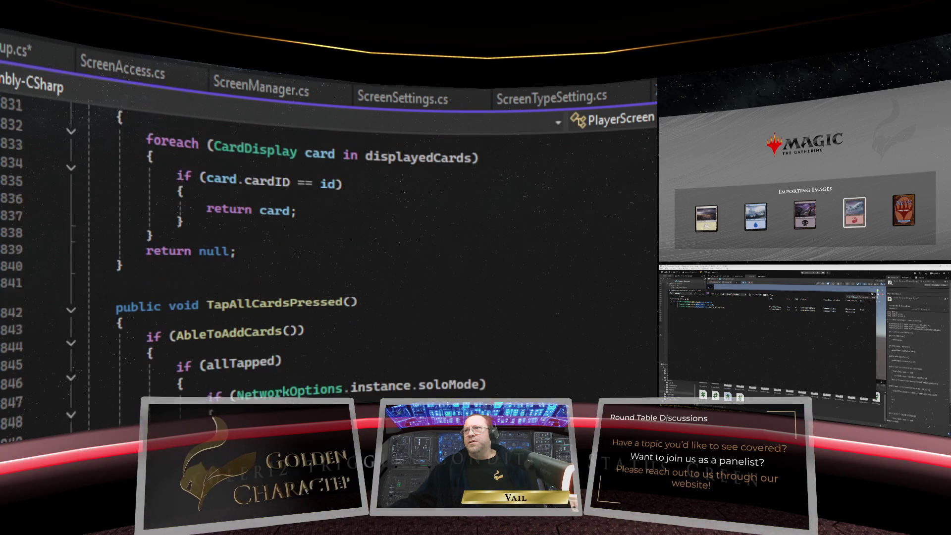
{"action": "scroll", "coordinate": [327, 248], "scroll_direction": "up", "scroll_amount": 1}
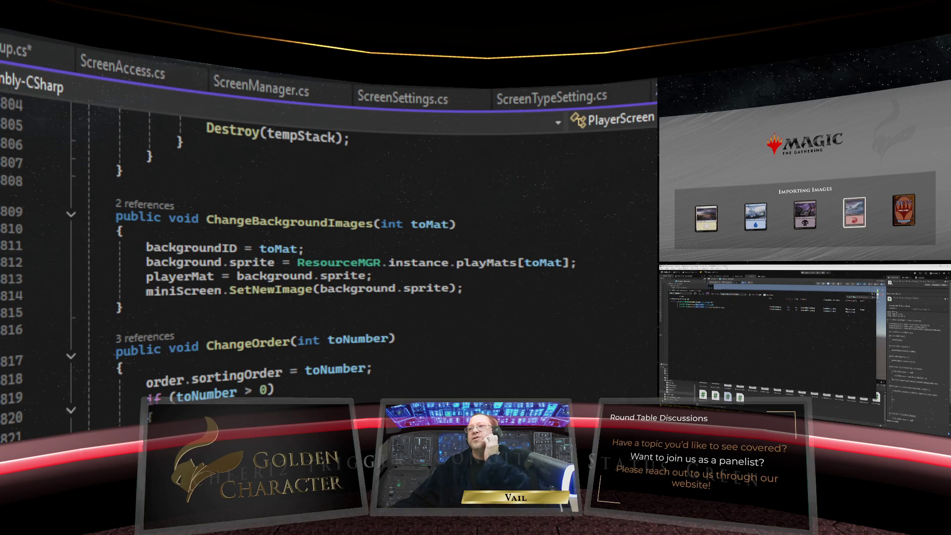
{"action": "scroll", "coordinate": [327, 248], "scroll_direction": "up", "scroll_amount": 6}
{"action": "scroll", "coordinate": [327, 248], "scroll_direction": "up", "scroll_amount": 4}
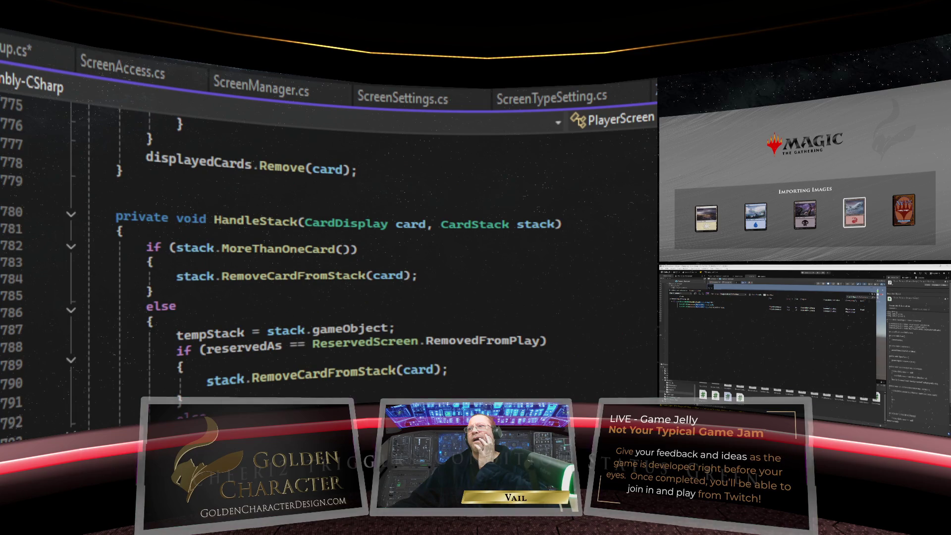
{"action": "scroll", "coordinate": [327, 247], "scroll_direction": "up", "scroll_amount": 9}
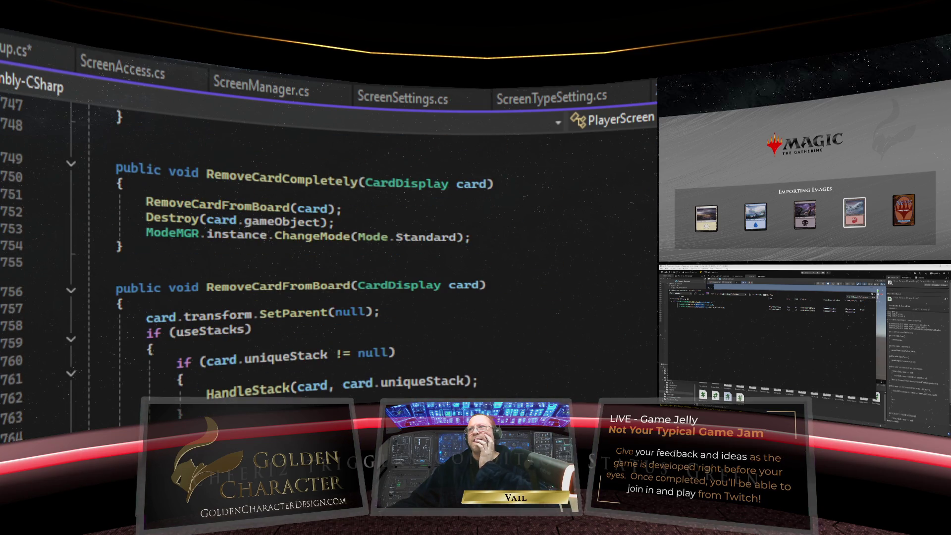
{"action": "scroll", "coordinate": [327, 248], "scroll_direction": "up", "scroll_amount": 11}
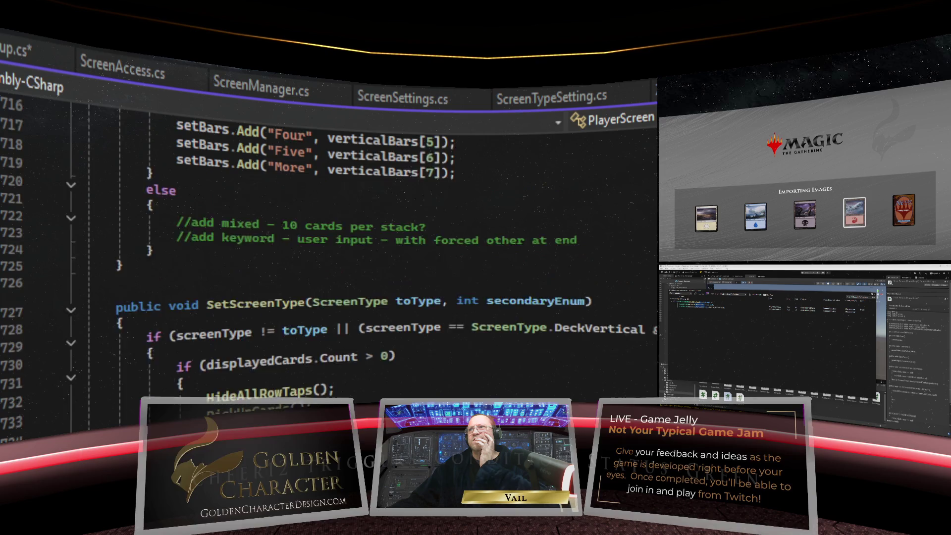
{"action": "scroll", "coordinate": [327, 248], "scroll_direction": "up", "scroll_amount": 20}
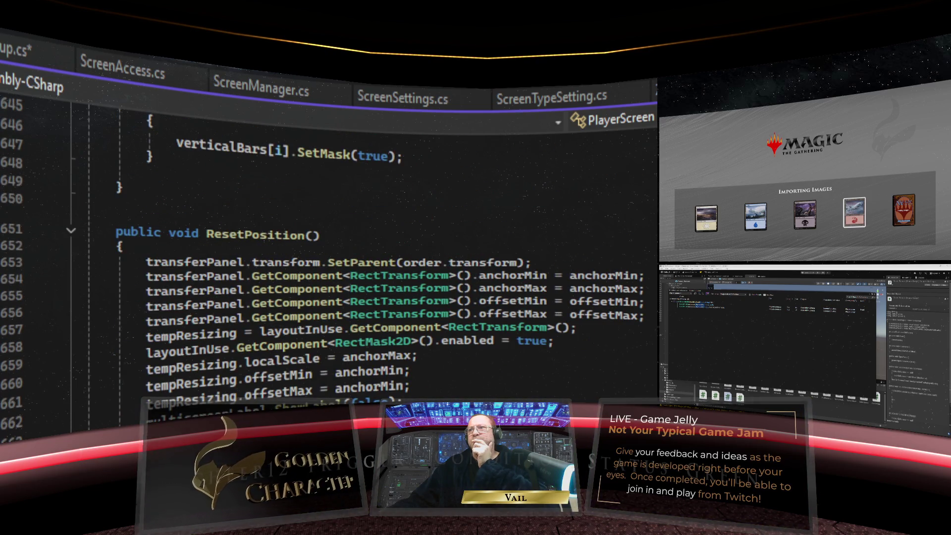
{"action": "scroll", "coordinate": [327, 247], "scroll_direction": "up", "scroll_amount": 5}
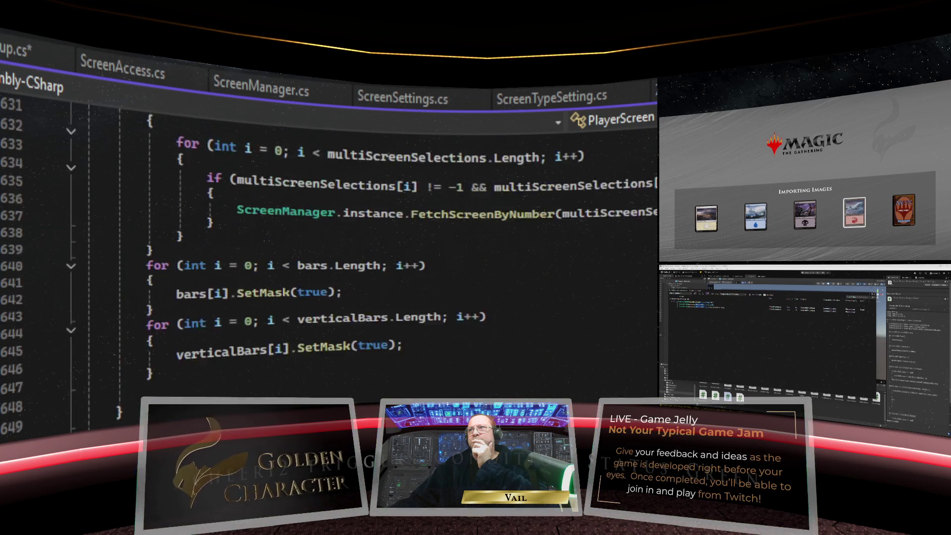
{"action": "scroll", "coordinate": [327, 248], "scroll_direction": "up", "scroll_amount": 4}
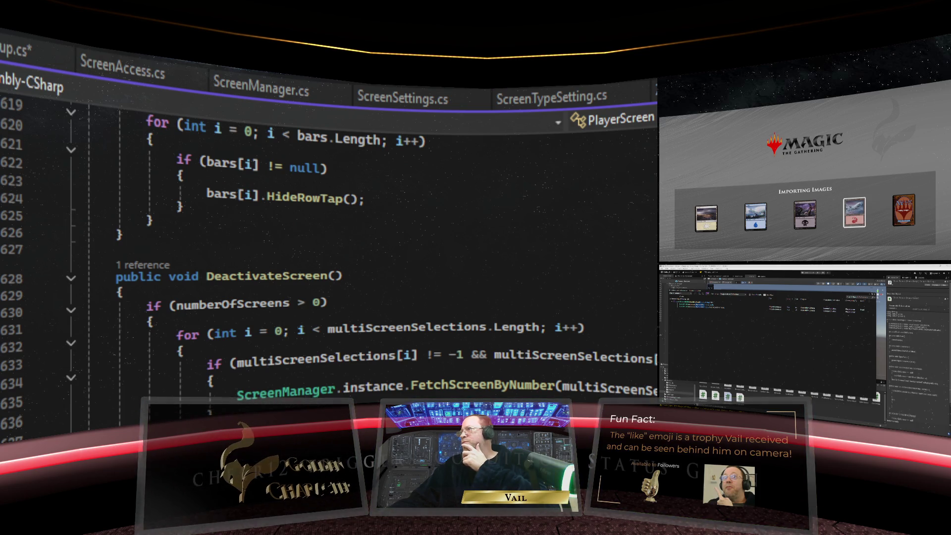
{"action": "key", "text": "ctrl+minus"}
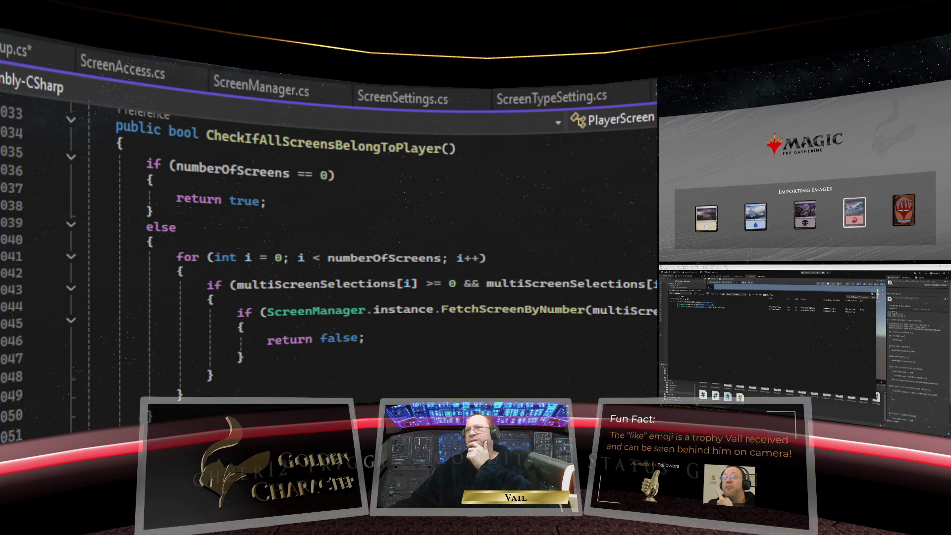
{"action": "key", "text": "ctrl+minus"}
{"action": "left_click", "coordinate": [119, 415]}
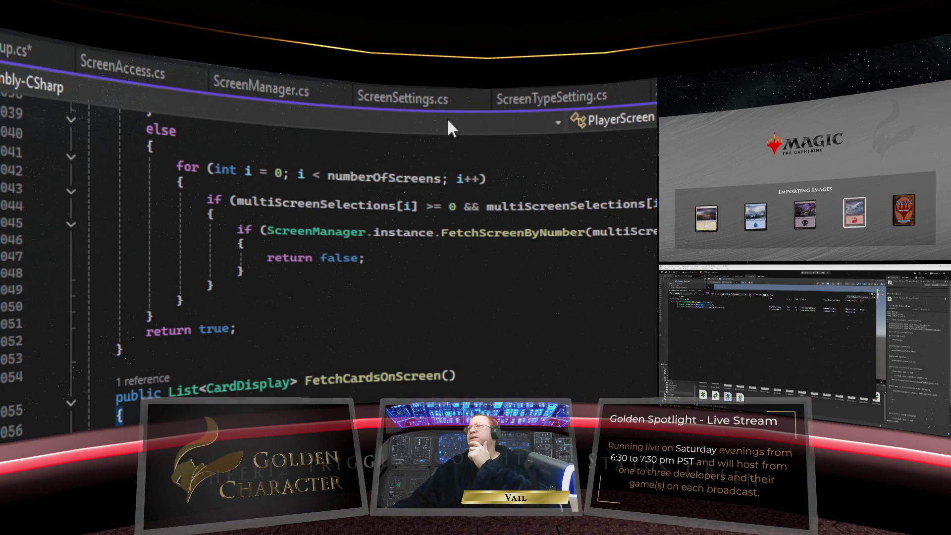
In SavePopup's SaveDeck, replace displayedCards with attachedTo.FetchCardsOnScreen() in the CreateDeck call
{"action": "left_click", "coordinate": [11, 55]}
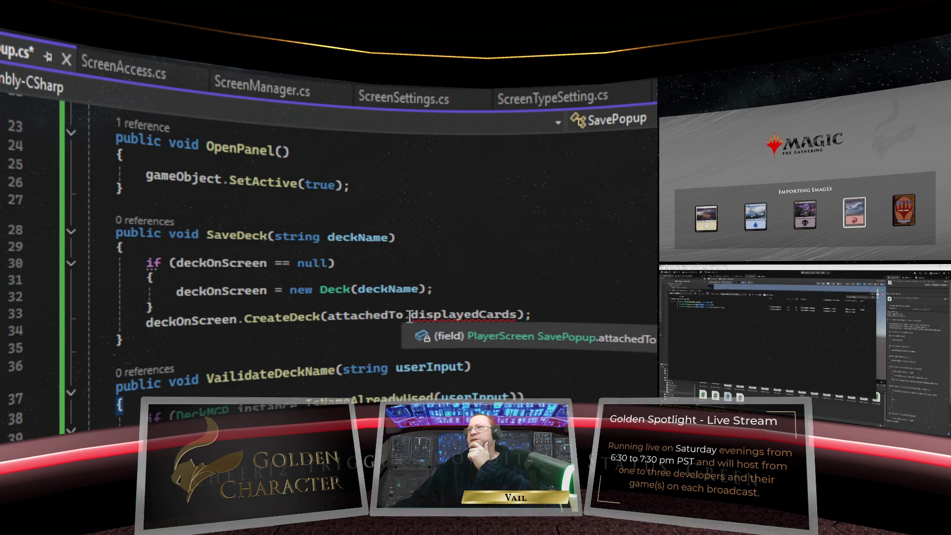
{"action": "left_click_drag", "start_coordinate": [518, 314], "coordinate": [412, 310]}
{"action": "type", "text": "FetchCards"}
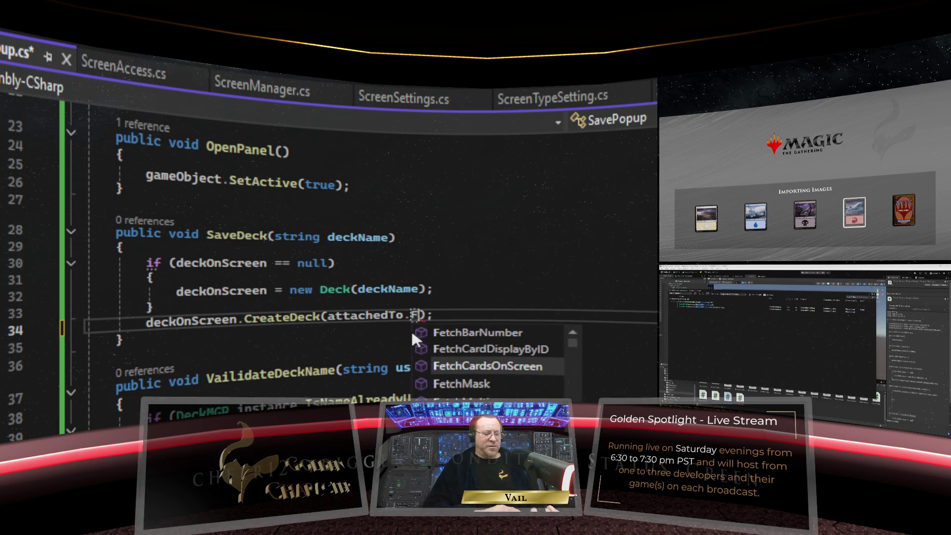
{"action": "type", "text": "0"}
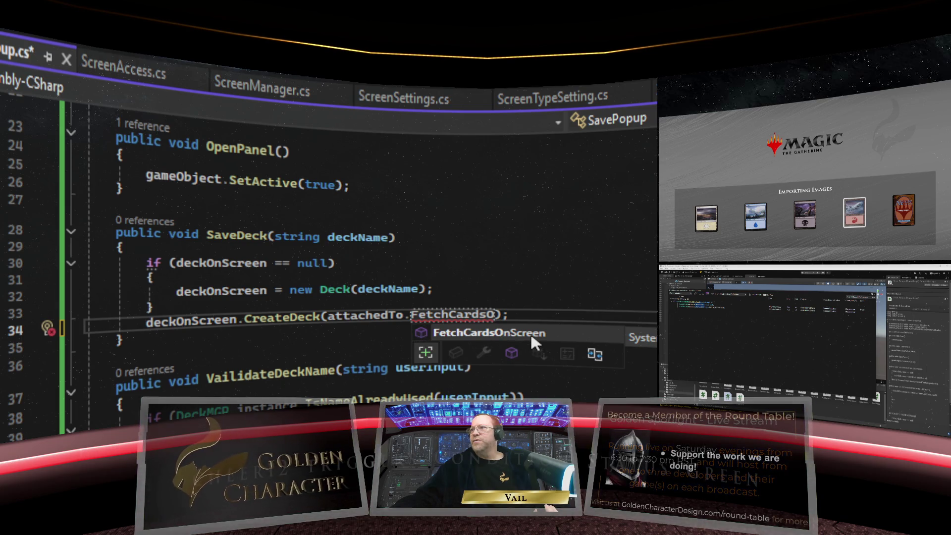
{"action": "key", "text": "Tab"}
{"action": "type", "text": "("}
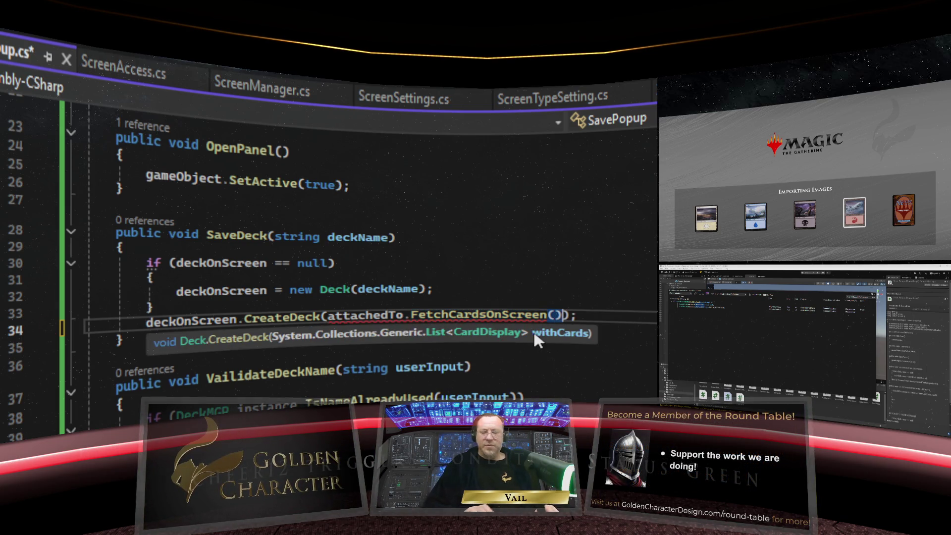
{"action": "left_click", "coordinate": [623, 386]}
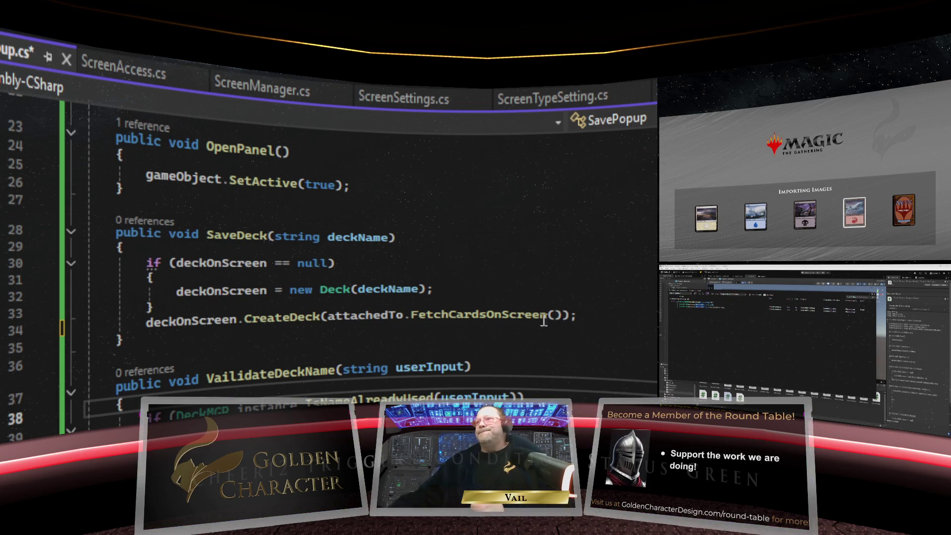
Save SavePopup.cs and select the Focus Screen object in Unity
{"action": "key", "text": "ctrl+s"}
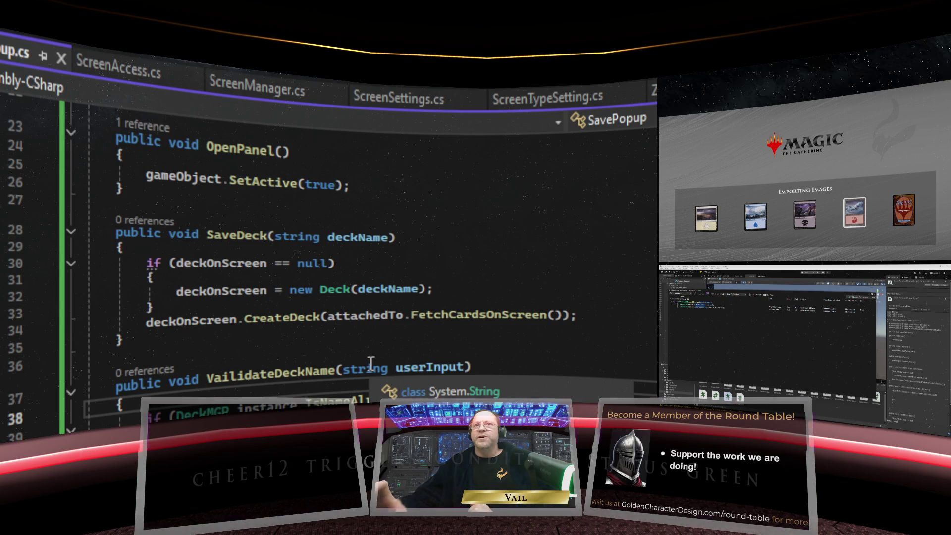
{"action": "key", "text": "alt+Tab"}
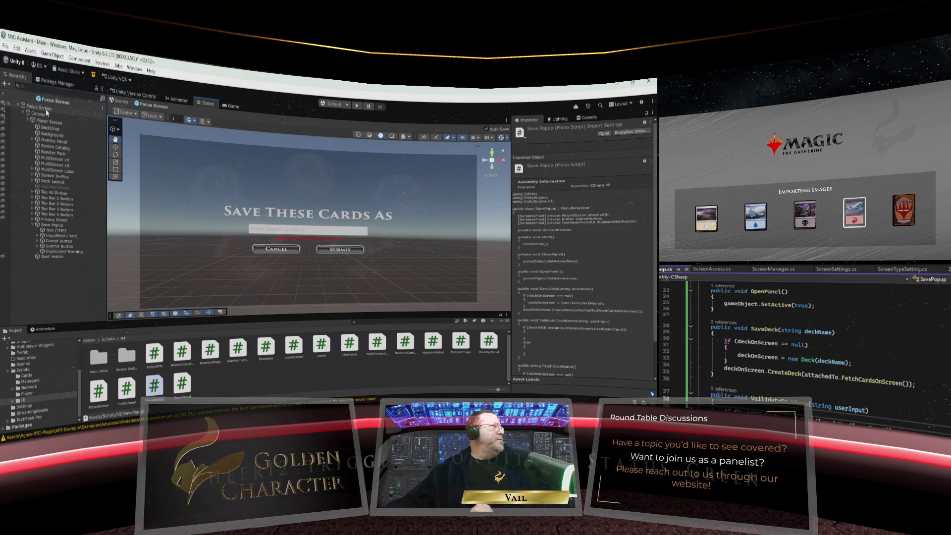
{"action": "left_click", "coordinate": [45, 108]}
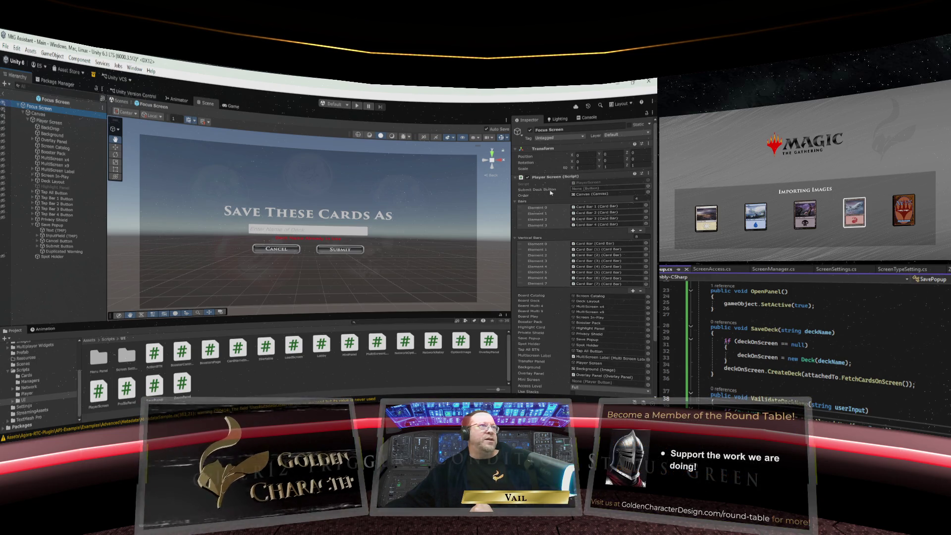
Review the Player Screen fields in PlayerScreen.cs, then bring up the Console messages
{"action": "scroll", "coordinate": [910, 416], "scroll_direction": "up", "scroll_amount": 7}
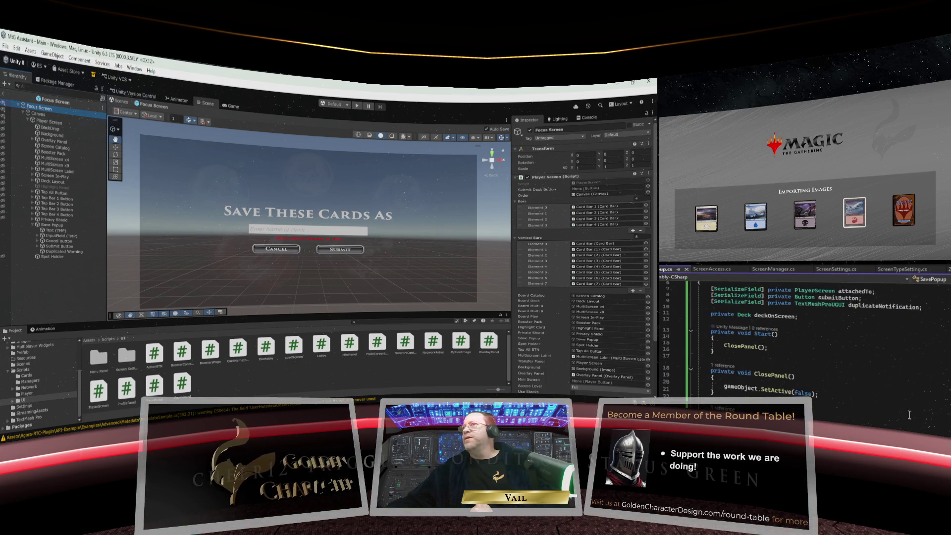
{"action": "key", "text": "ctrl+minus"}
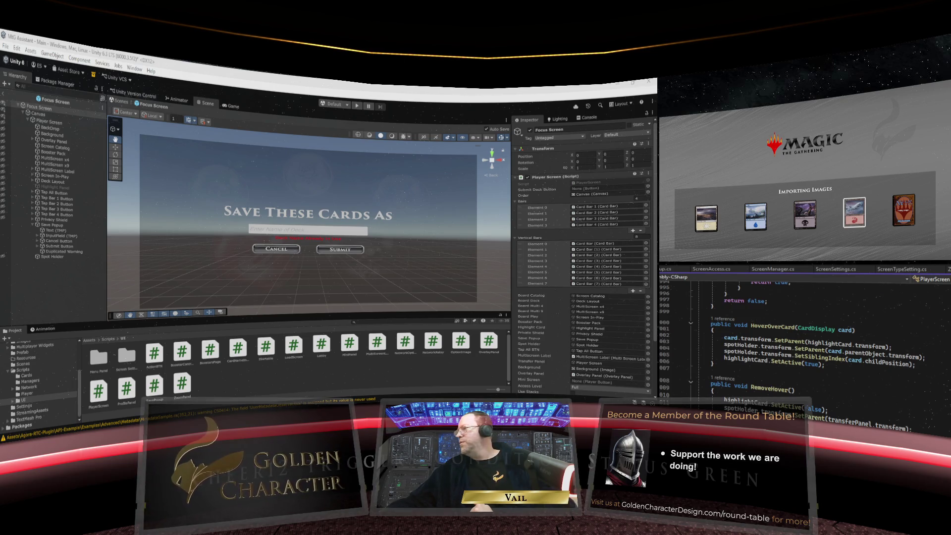
{"action": "key", "text": "ctrl+minus"}
{"action": "key", "text": "ctrl+minus"}
{"action": "key", "text": "ctrl+minus"}
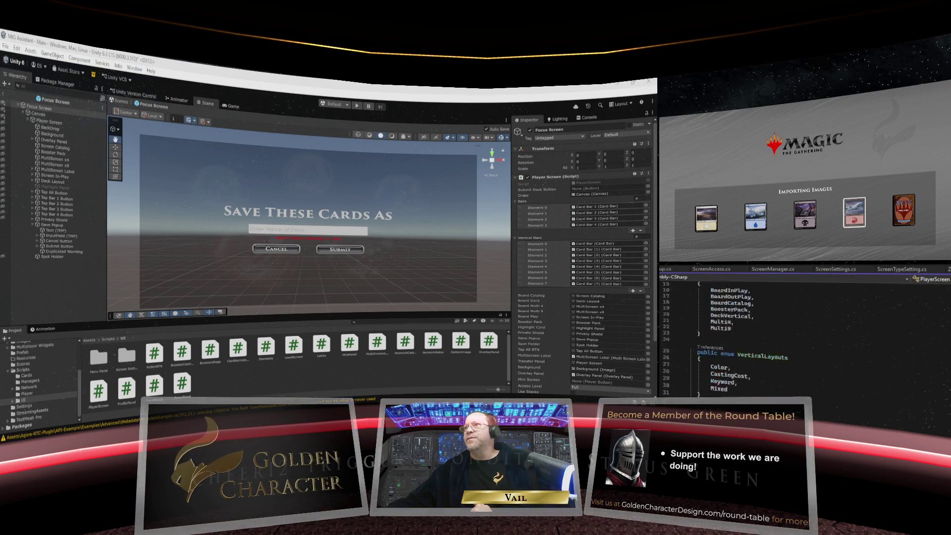
{"action": "scroll", "coordinate": [803, 347], "scroll_direction": "down", "scroll_amount": 8}
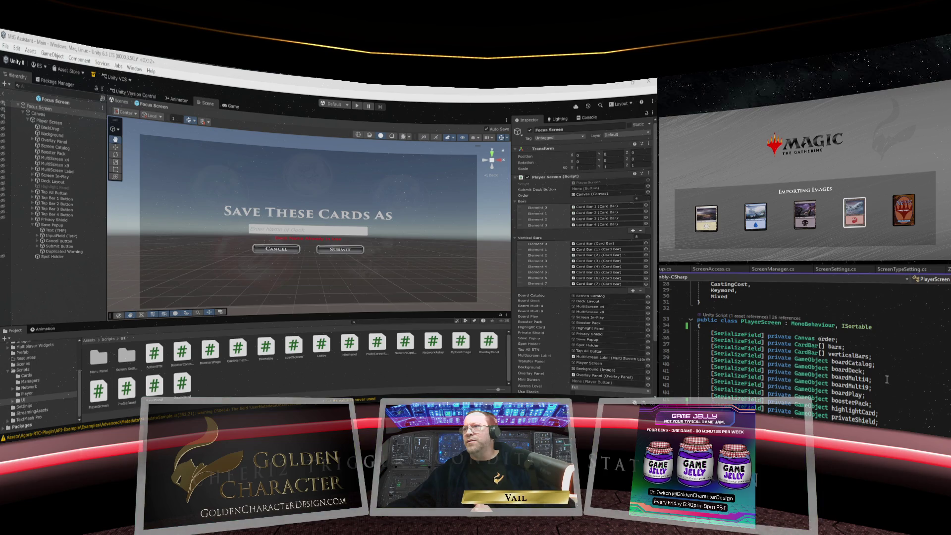
{"action": "scroll", "coordinate": [888, 378], "scroll_direction": "down", "scroll_amount": 3}
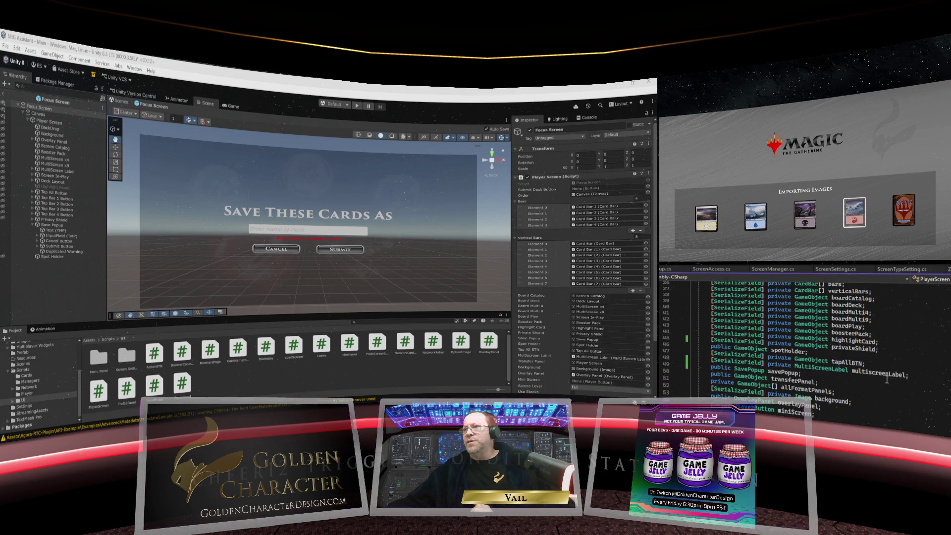
{"action": "scroll", "coordinate": [887, 380], "scroll_direction": "up", "scroll_amount": 3}
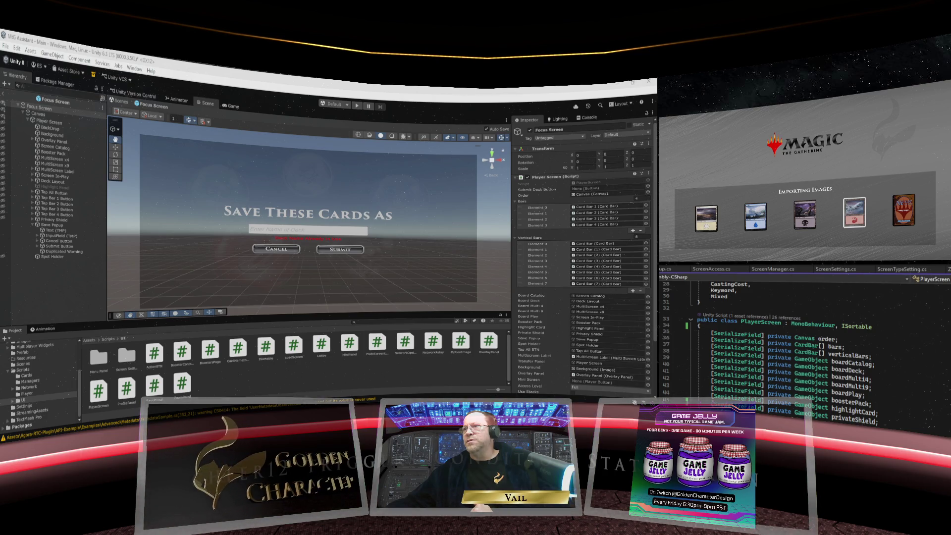
{"action": "scroll", "coordinate": [802, 346], "scroll_direction": "down", "scroll_amount": 1}
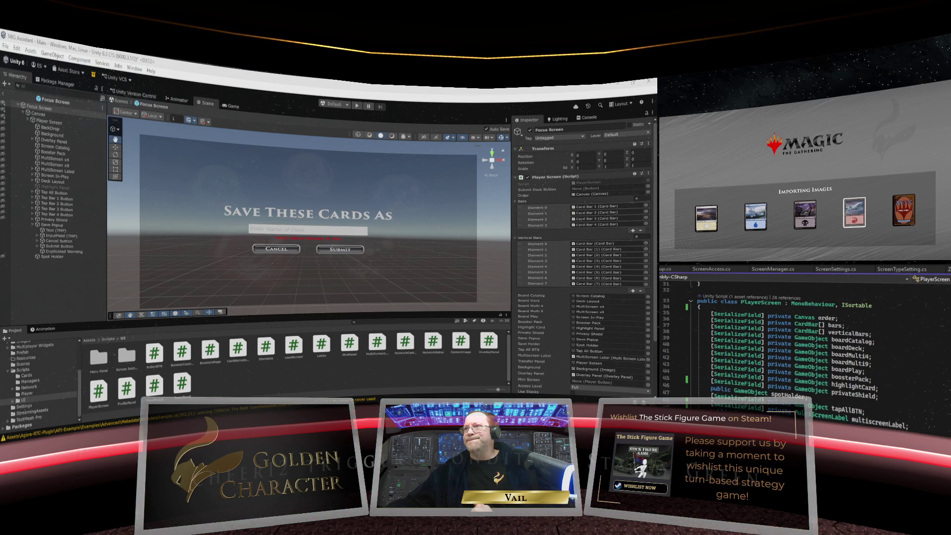
{"action": "scroll", "coordinate": [544, 305], "scroll_direction": "down", "scroll_amount": 2}
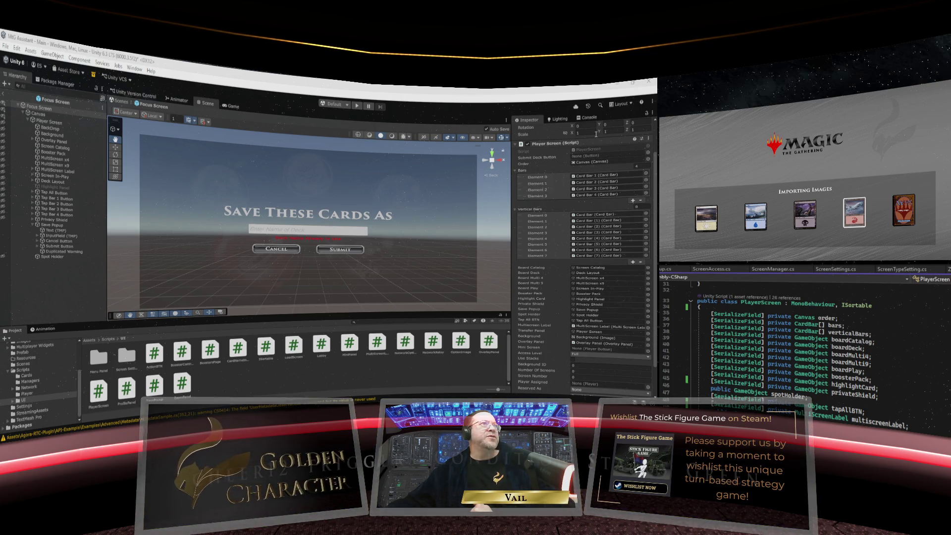
{"action": "left_click", "coordinate": [590, 119]}
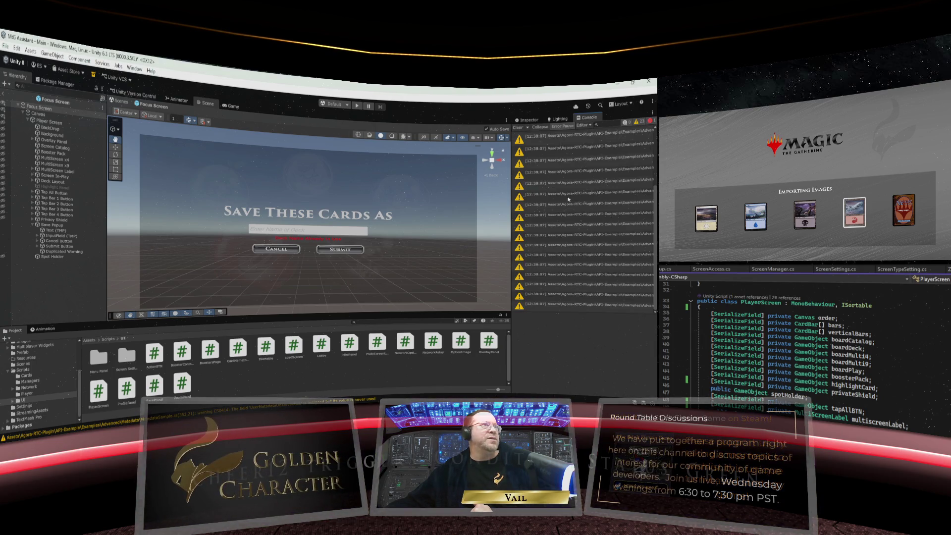
Open DeckMGR from the console error and insert savePopup. before SaveDeck on line 59
{"action": "scroll", "coordinate": [568, 199], "scroll_direction": "up", "scroll_amount": 2}
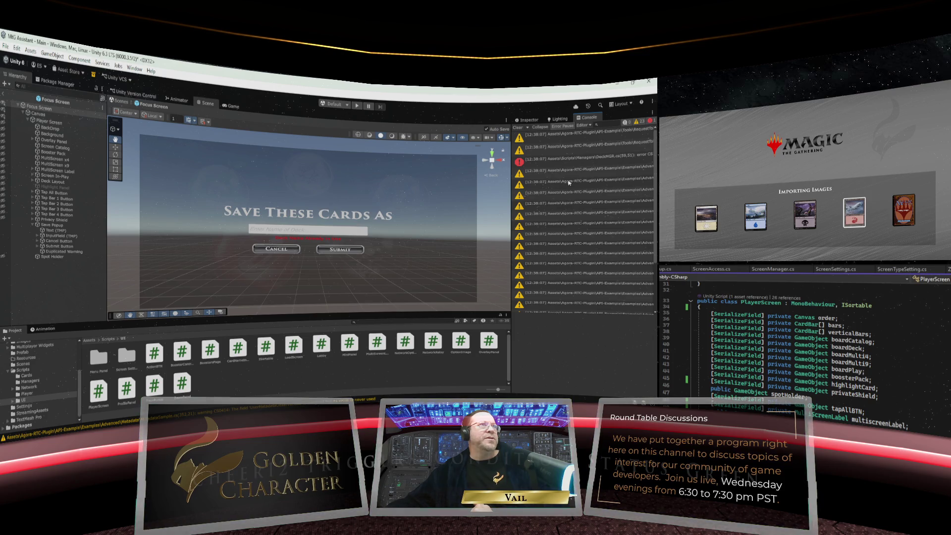
{"action": "left_click", "coordinate": [570, 162]}
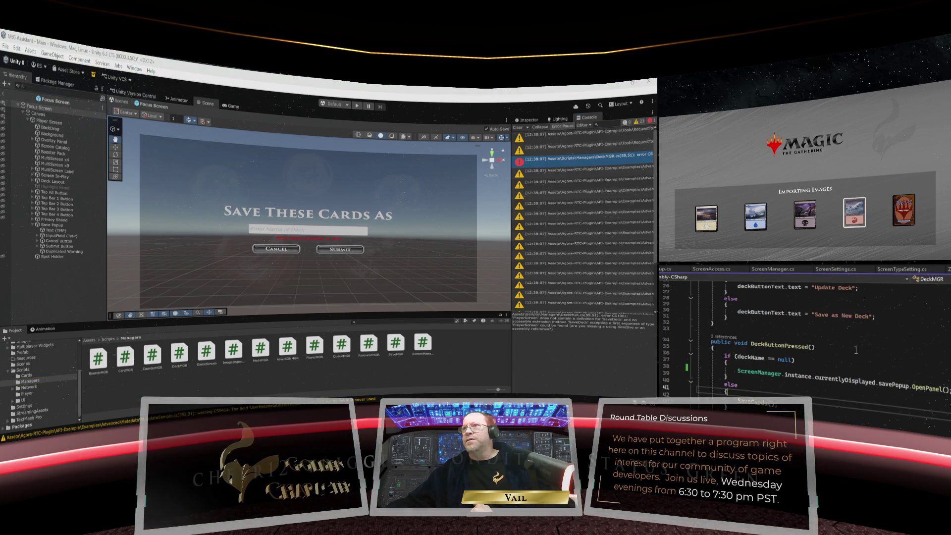
{"action": "scroll", "coordinate": [832, 363], "scroll_direction": "down", "scroll_amount": 7}
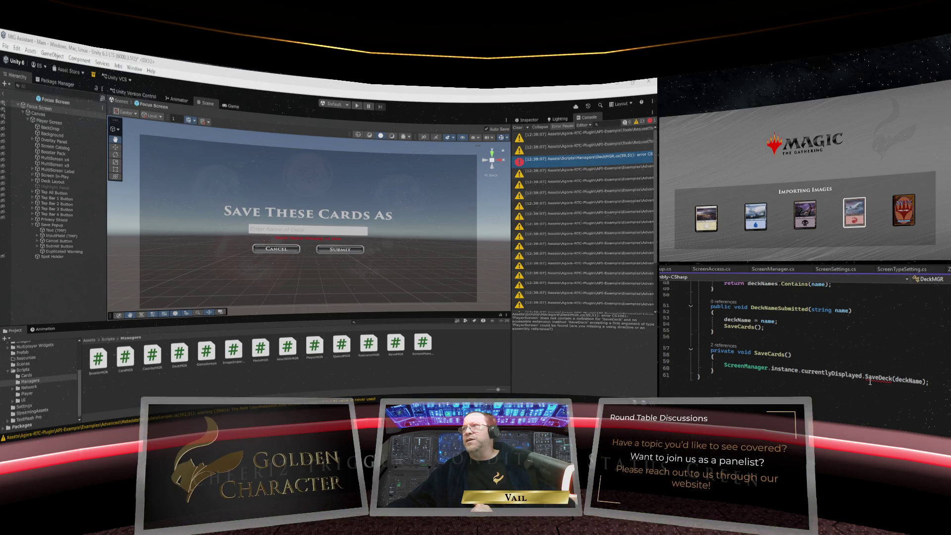
{"action": "mouse_move", "coordinate": [870, 381]}
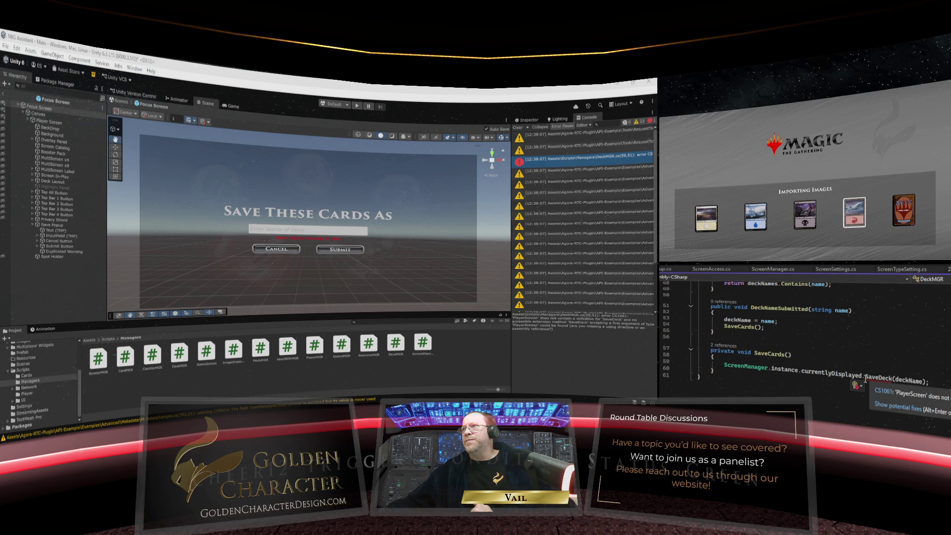
{"action": "left_click", "coordinate": [865, 380]}
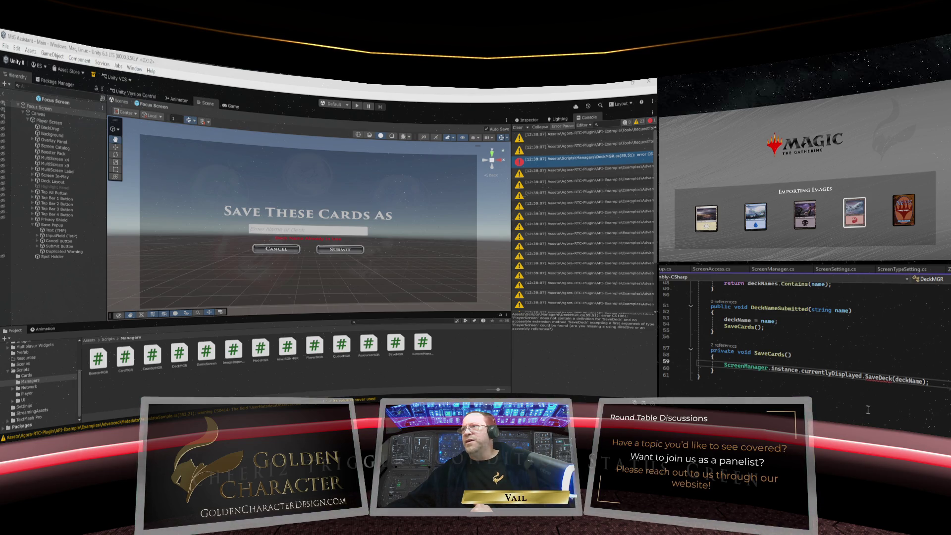
{"action": "type", "text": "pop"}
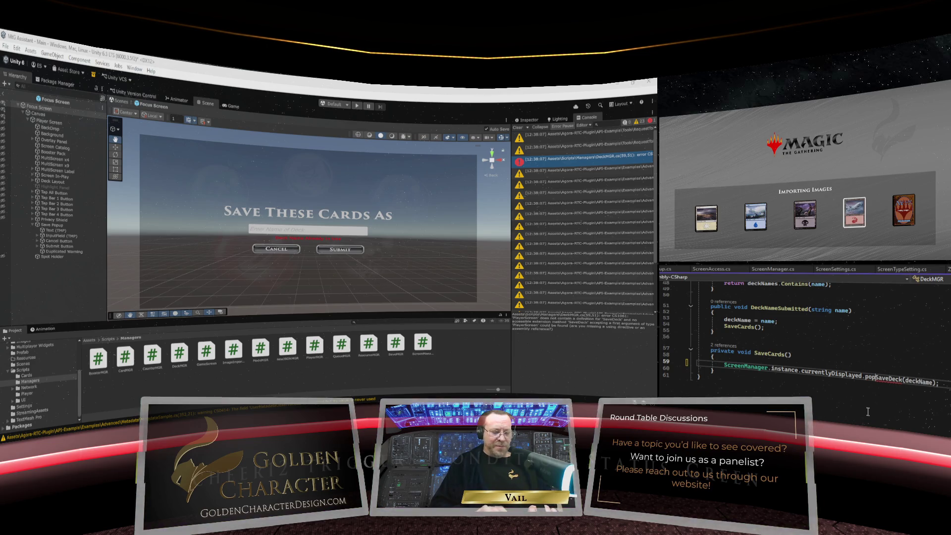
{"action": "key", "text": "BackSpace"}
{"action": "key", "text": "BackSpace"}
{"action": "key", "text": "BackSpace"}
{"action": "type", "text": "savePop"}
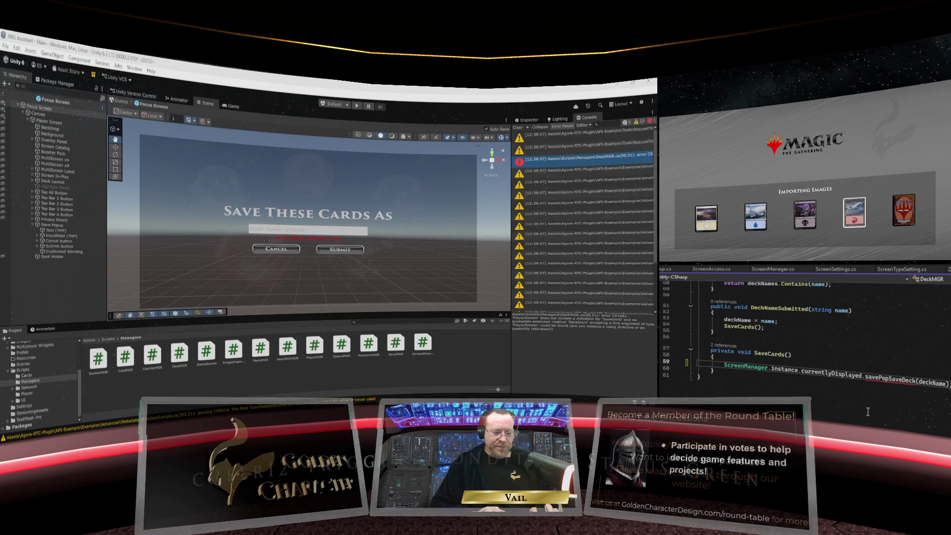
{"action": "type", "text": "up."}
Clear the Console and inspect one of the remaining warnings
{"action": "left_click", "coordinate": [834, 396]}
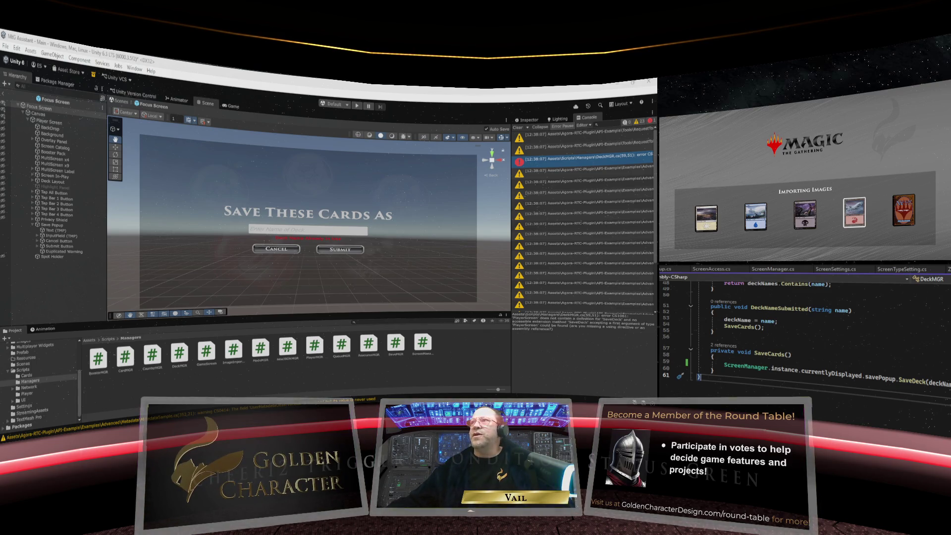
{"action": "left_click", "coordinate": [624, 286]}
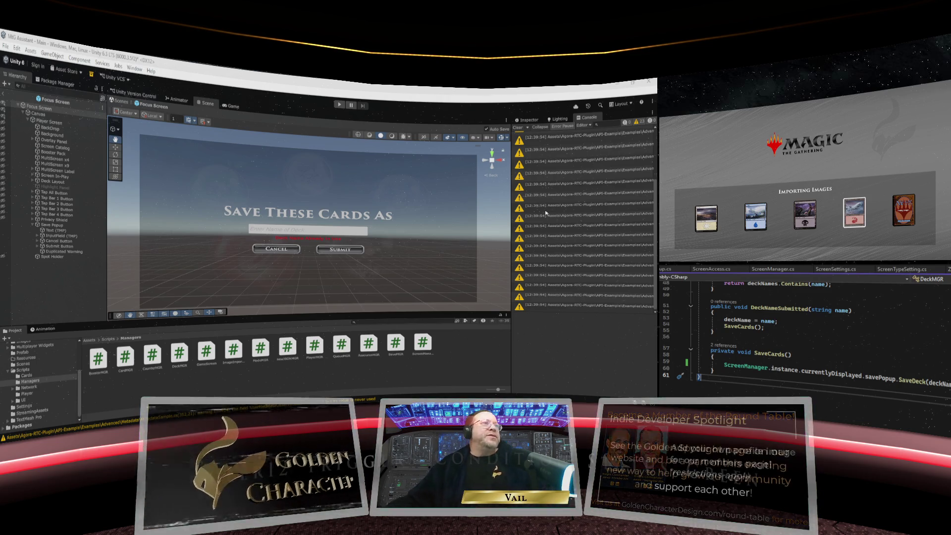
{"action": "left_click", "coordinate": [563, 217]}
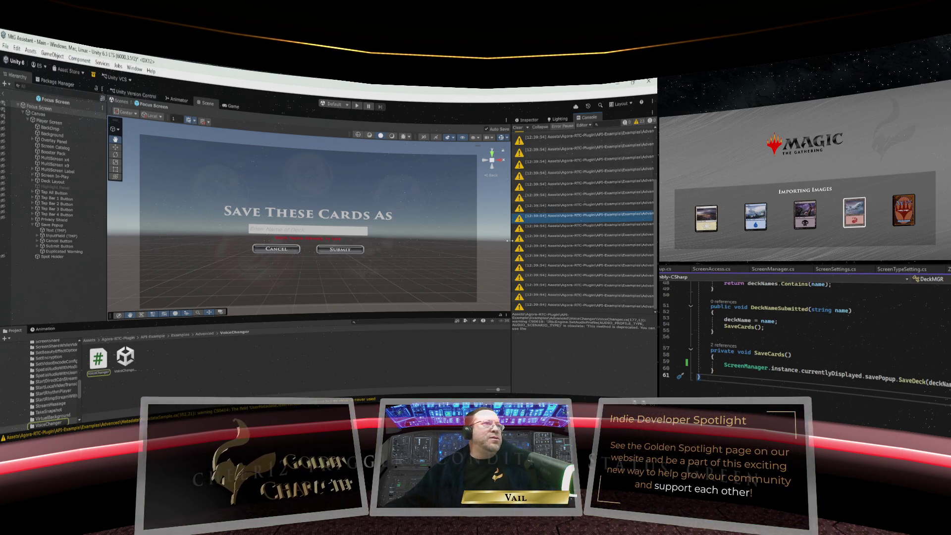
{"action": "left_click_drag", "start_coordinate": [511, 239], "coordinate": [461, 239]}
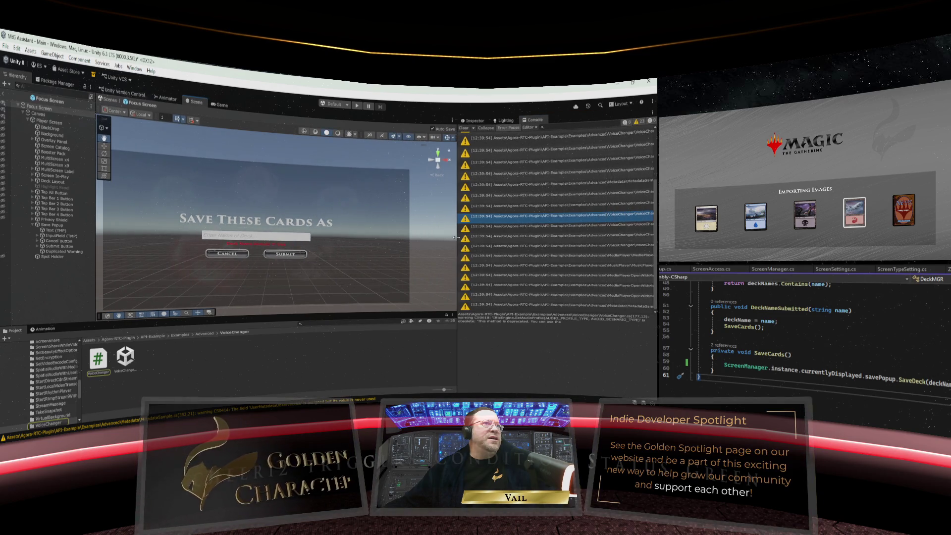
{"action": "scroll", "coordinate": [518, 237], "scroll_direction": "up", "scroll_amount": 2}
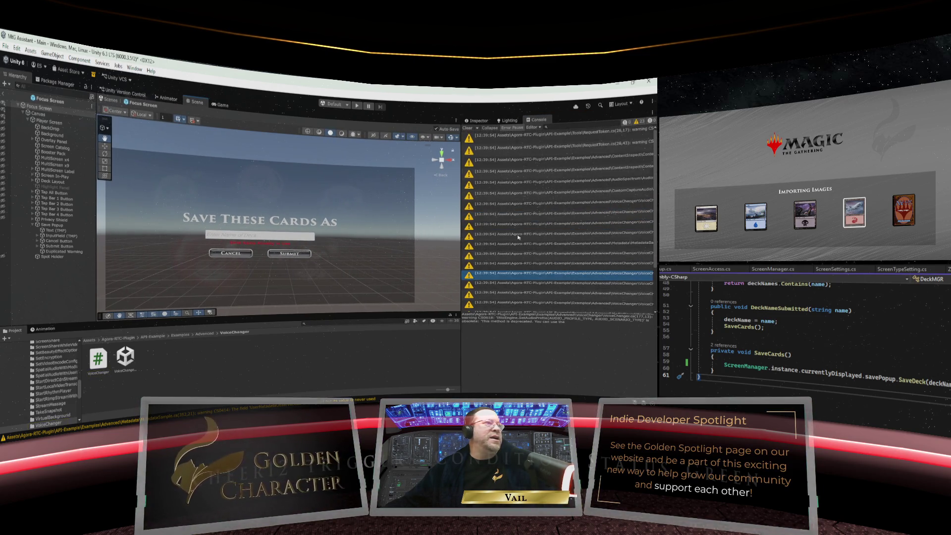
{"action": "mouse_move", "coordinate": [461, 229]}
{"action": "left_mouse_down"}
{"action": "mouse_move", "coordinate": [515, 228]}
{"action": "mouse_move", "coordinate": [501, 227]}
{"action": "left_mouse_up"}
{"action": "scroll", "coordinate": [641, 253], "scroll_direction": "down", "scroll_amount": 2}
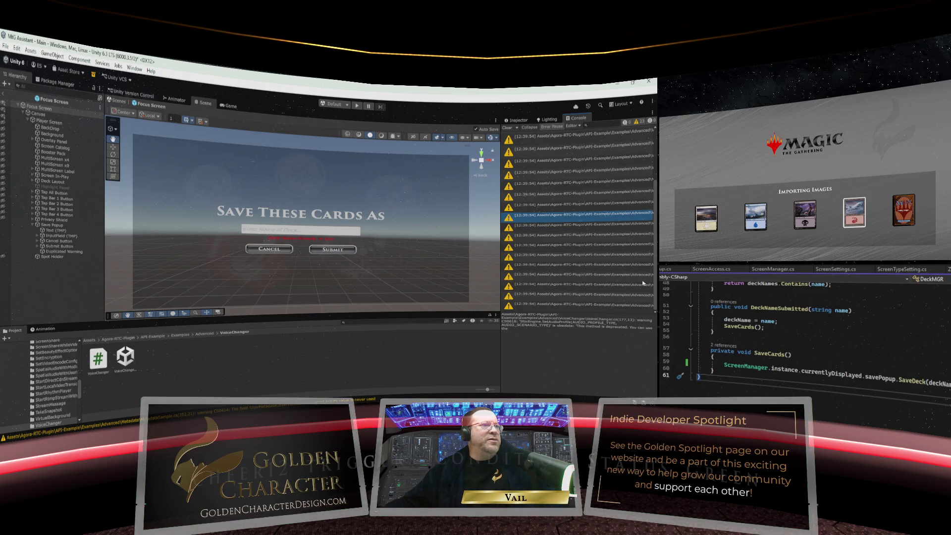
{"action": "scroll", "coordinate": [642, 257], "scroll_direction": "up", "scroll_amount": 2}
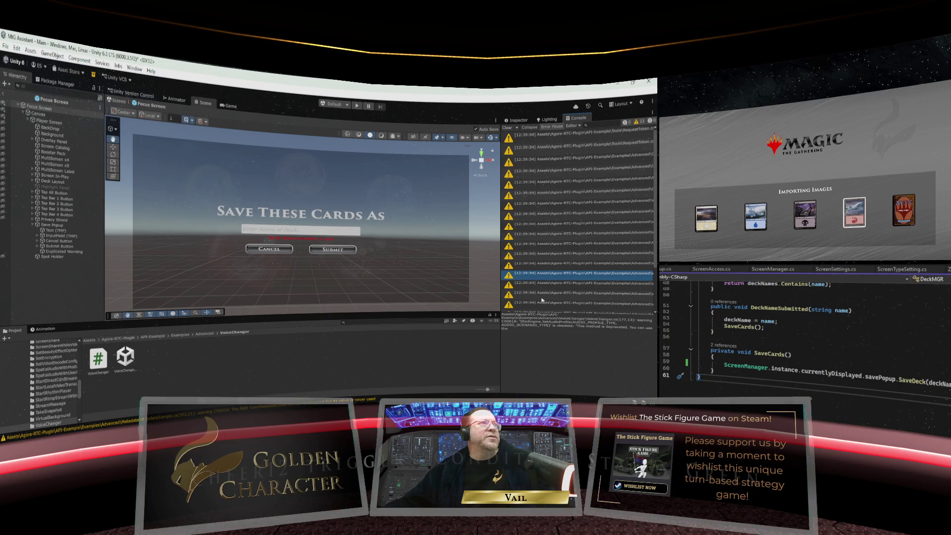
{"action": "scroll", "coordinate": [542, 299], "scroll_direction": "down", "scroll_amount": 3}
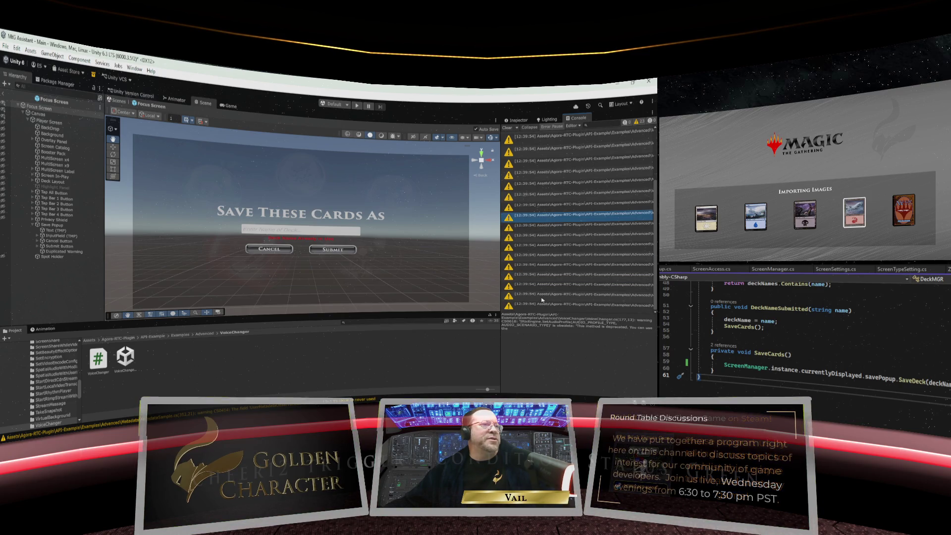
{"action": "left_click_drag", "start_coordinate": [501, 265], "coordinate": [492, 264]}
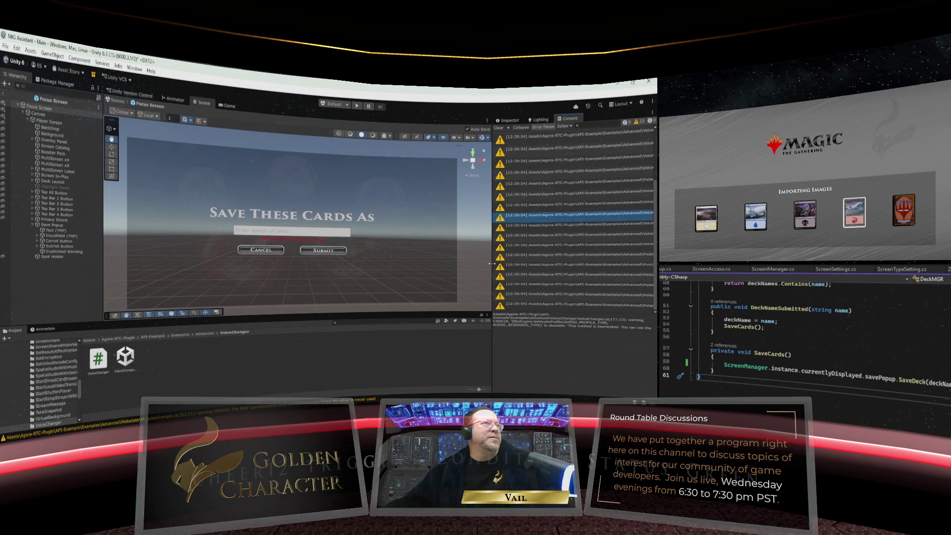
{"action": "left_click", "coordinate": [510, 121]}
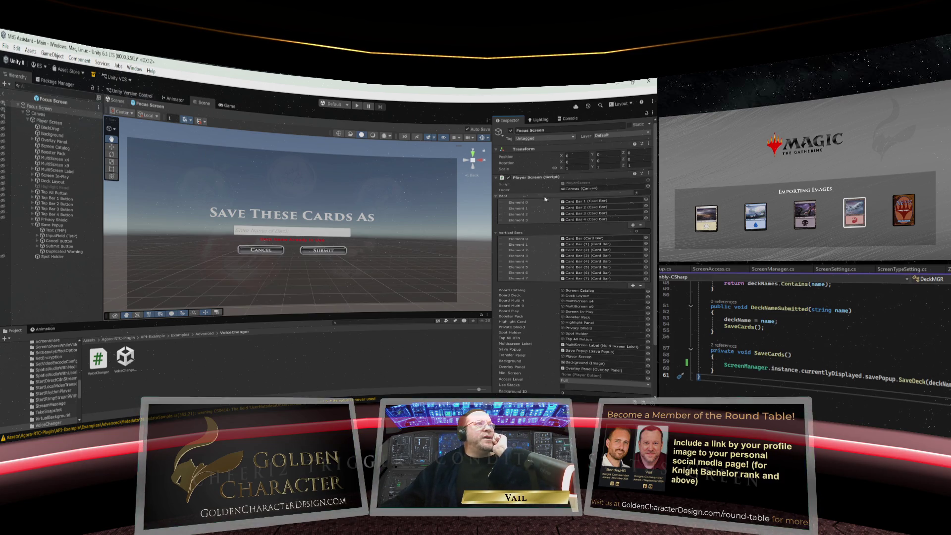
Scroll down and back up through Focus Screen's Player Screen component fields
{"action": "scroll", "coordinate": [539, 203], "scroll_direction": "down", "scroll_amount": 3}
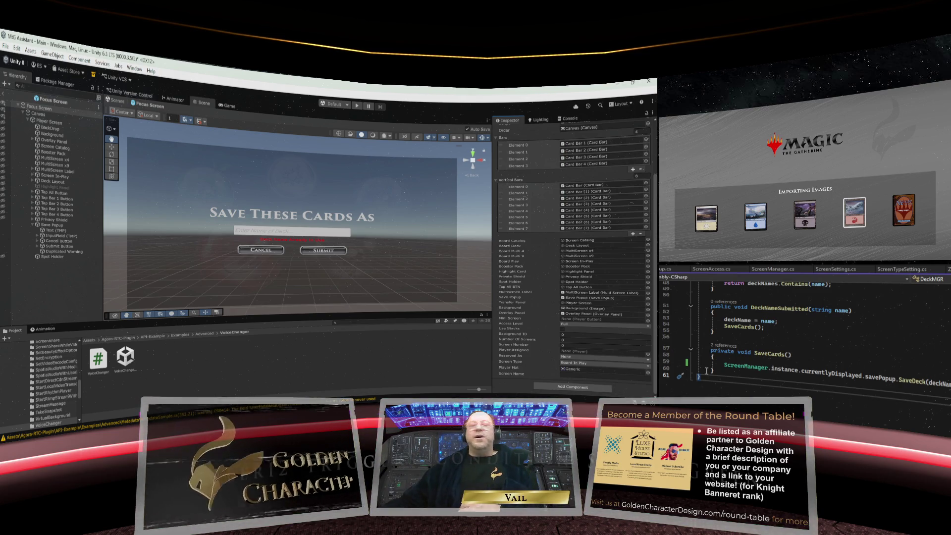
{"action": "scroll", "coordinate": [801, 347], "scroll_direction": "up", "scroll_amount": 15}
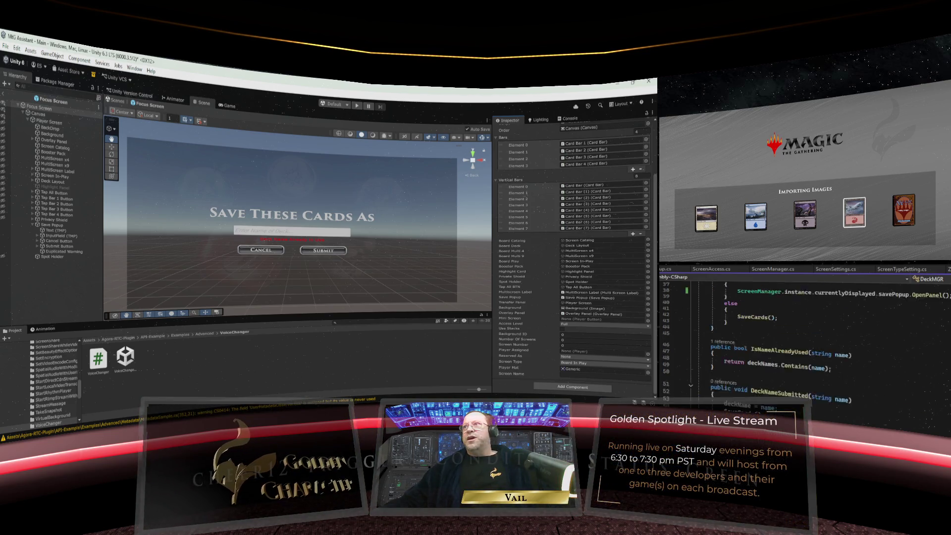
Compare the DeckMGR and PlayerScreen scripts, switching back and forth between them
{"action": "scroll", "coordinate": [801, 347], "scroll_direction": "down", "scroll_amount": 2}
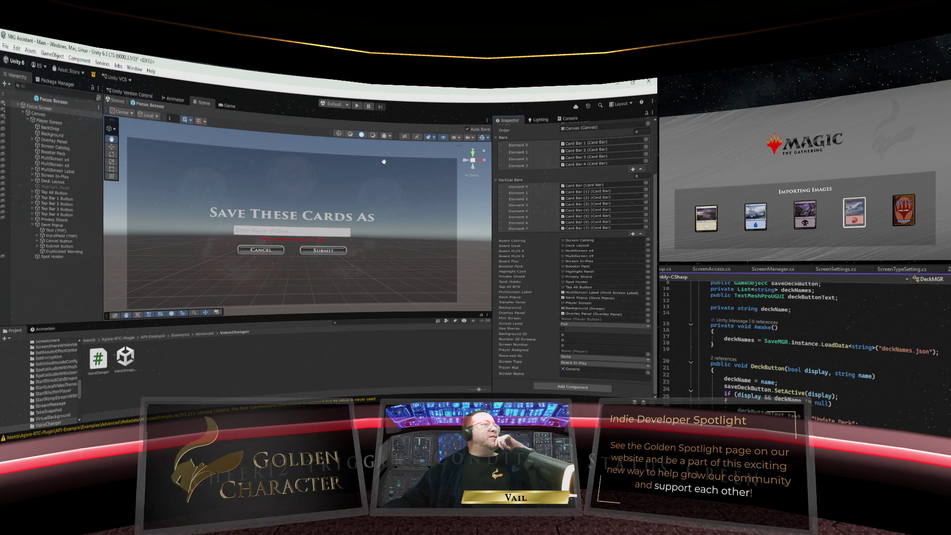
{"action": "scroll", "coordinate": [768, 322], "scroll_direction": "up", "scroll_amount": 3}
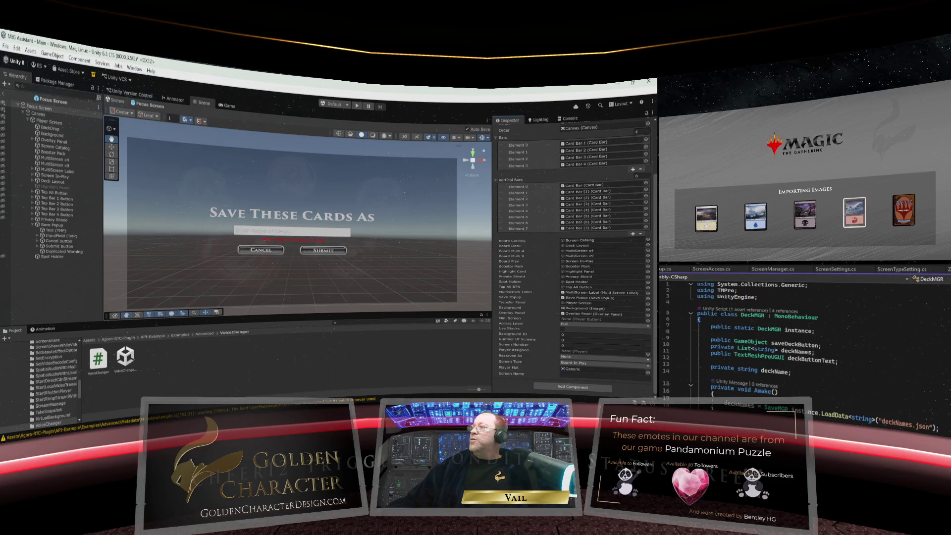
{"action": "key", "text": "ctrl+Tab"}
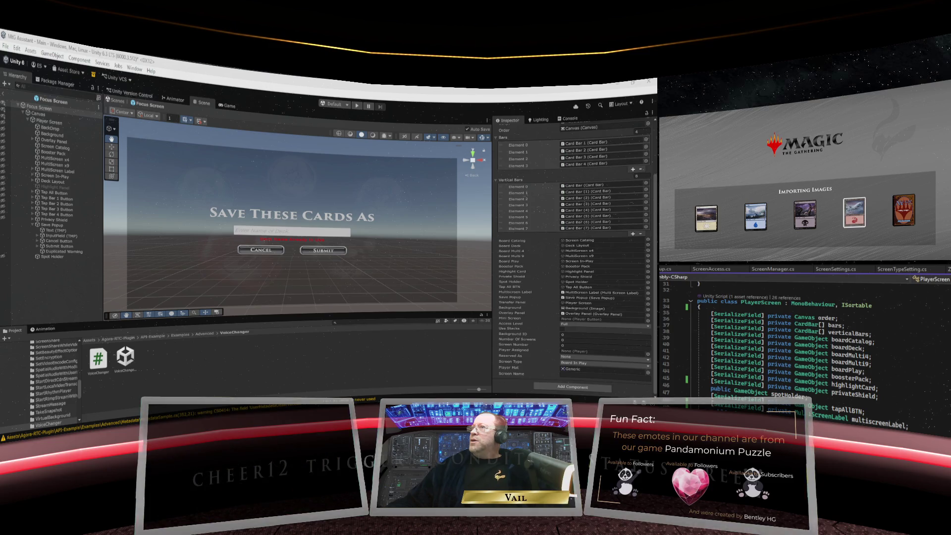
{"action": "scroll", "coordinate": [792, 342], "scroll_direction": "down", "scroll_amount": 13}
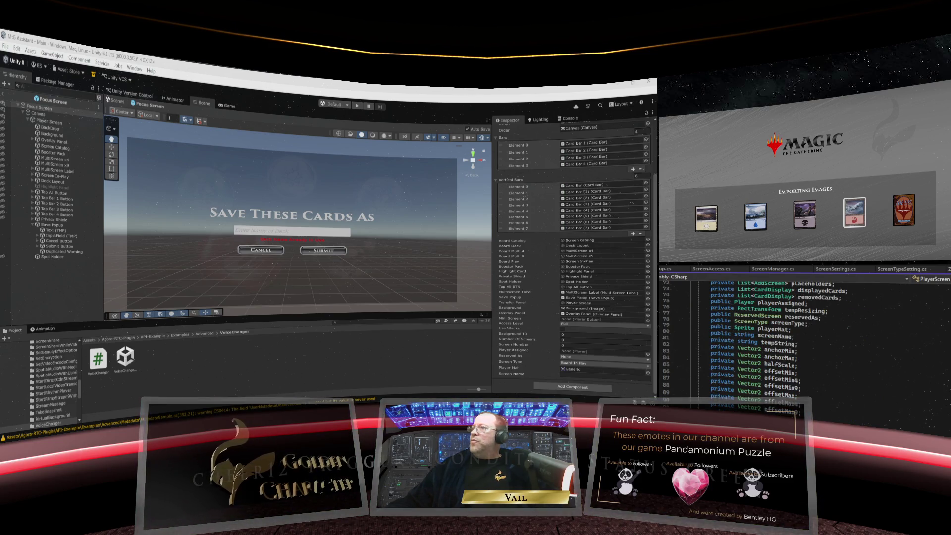
{"action": "key", "text": "ctrl+Tab"}
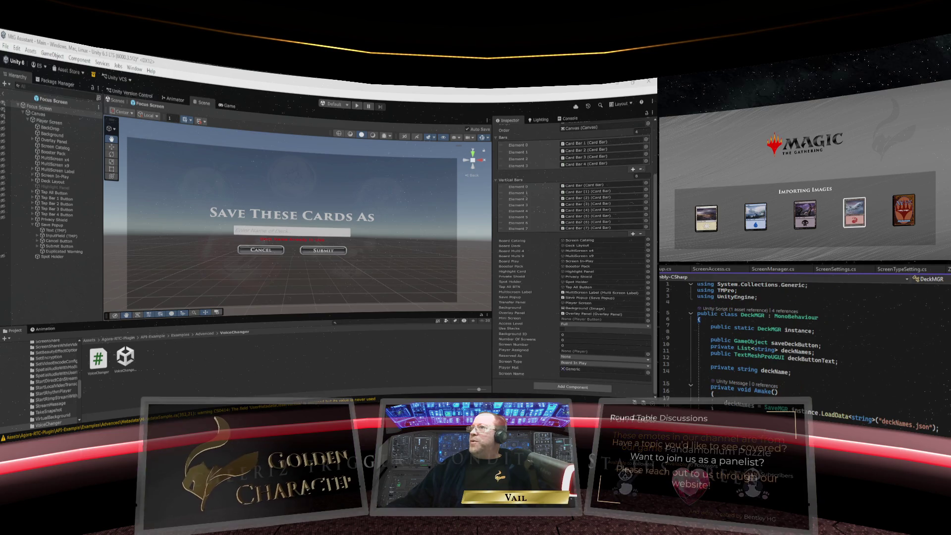
{"action": "scroll", "coordinate": [863, 346], "scroll_direction": "down", "scroll_amount": 5}
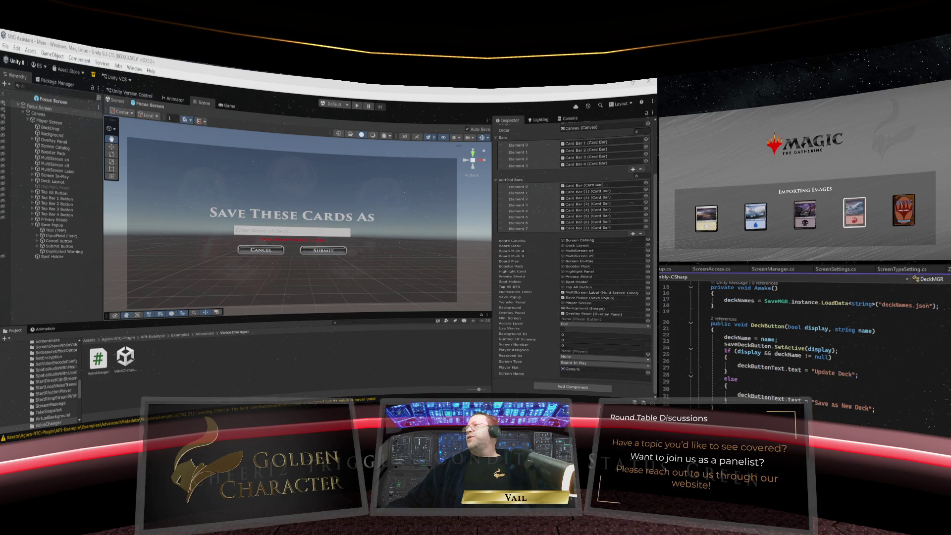
Scroll PlayerScreen down to ScreenActivated and place the caret on line 181
{"action": "key", "text": "ctrl+Tab"}
{"action": "scroll", "coordinate": [937, 387], "scroll_direction": "down", "scroll_amount": 10}
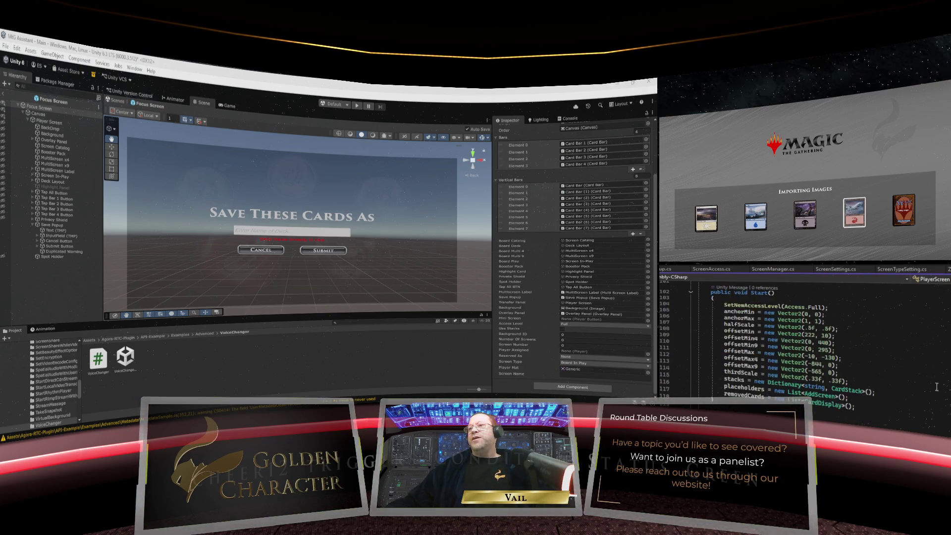
{"action": "scroll", "coordinate": [936, 386], "scroll_direction": "down", "scroll_amount": 10}
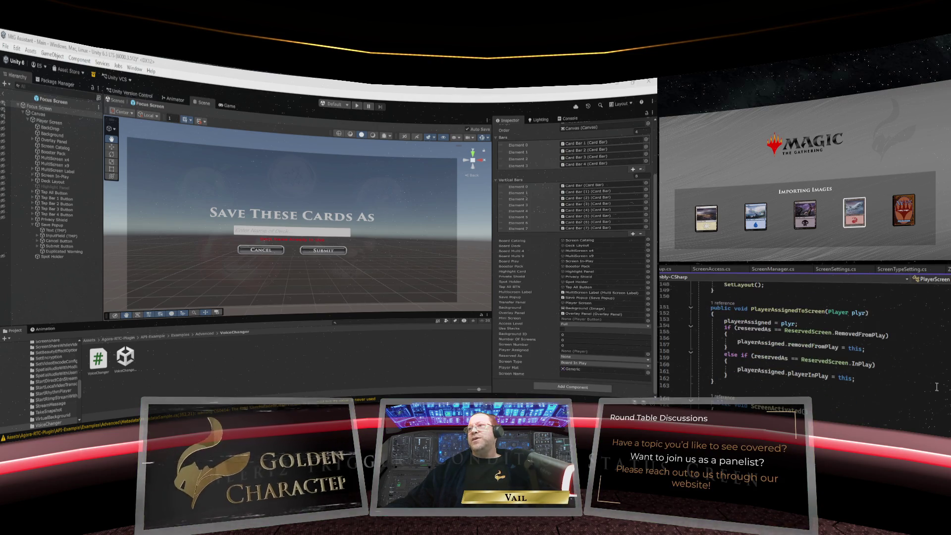
{"action": "scroll", "coordinate": [937, 387], "scroll_direction": "down", "scroll_amount": 5}
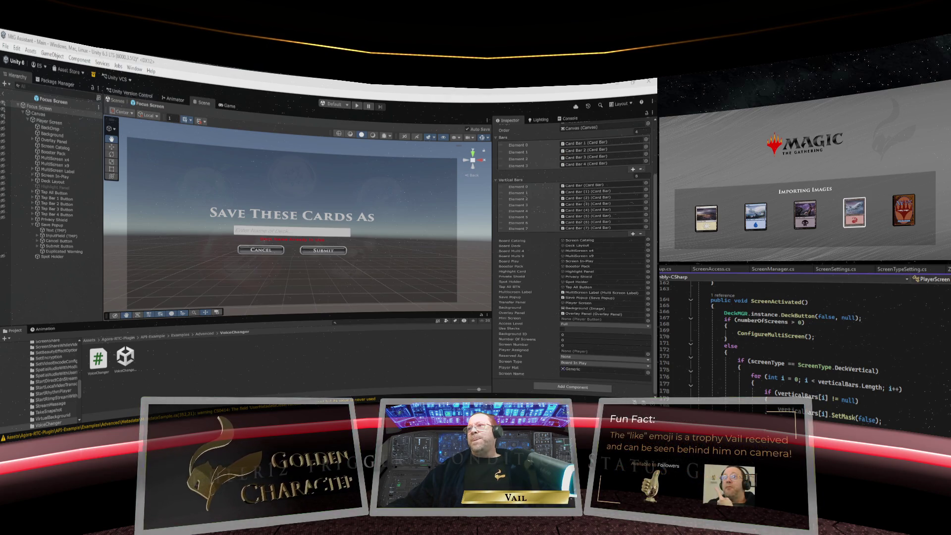
{"action": "scroll", "coordinate": [806, 357], "scroll_direction": "down", "scroll_amount": 1}
{"action": "scroll", "coordinate": [760, 333], "scroll_direction": "down", "scroll_amount": 2}
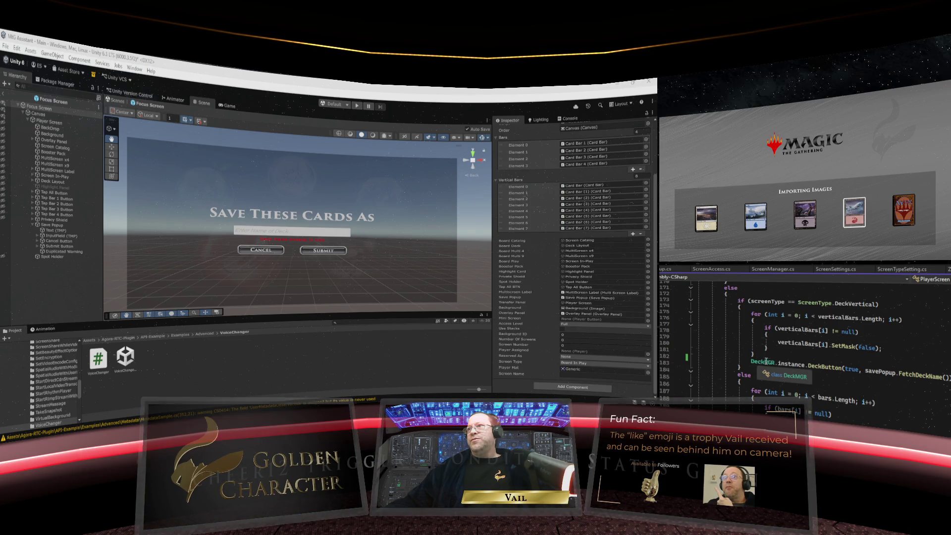
{"action": "left_click", "coordinate": [767, 352]}
{"action": "scroll", "coordinate": [886, 395], "scroll_direction": "up", "scroll_amount": 2}
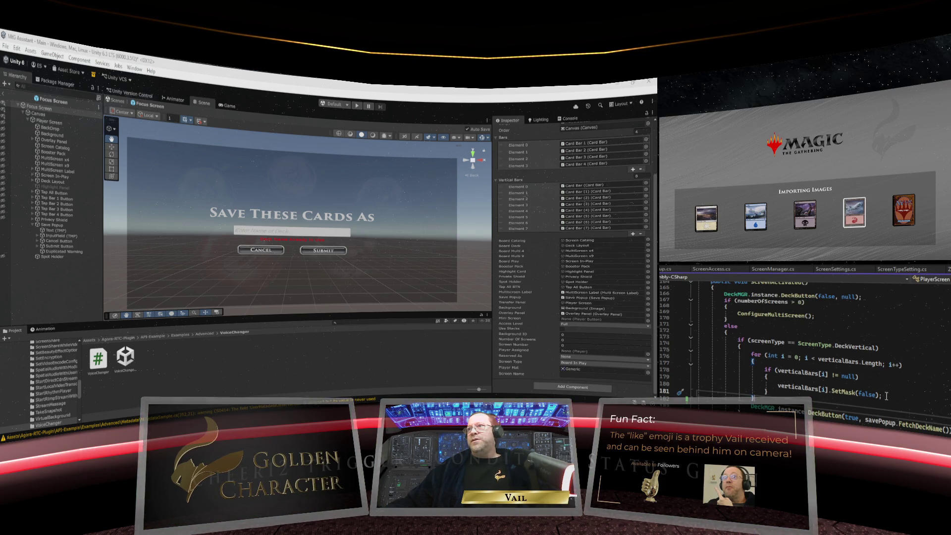
{"action": "scroll", "coordinate": [924, 422], "scroll_direction": "down", "scroll_amount": 1}
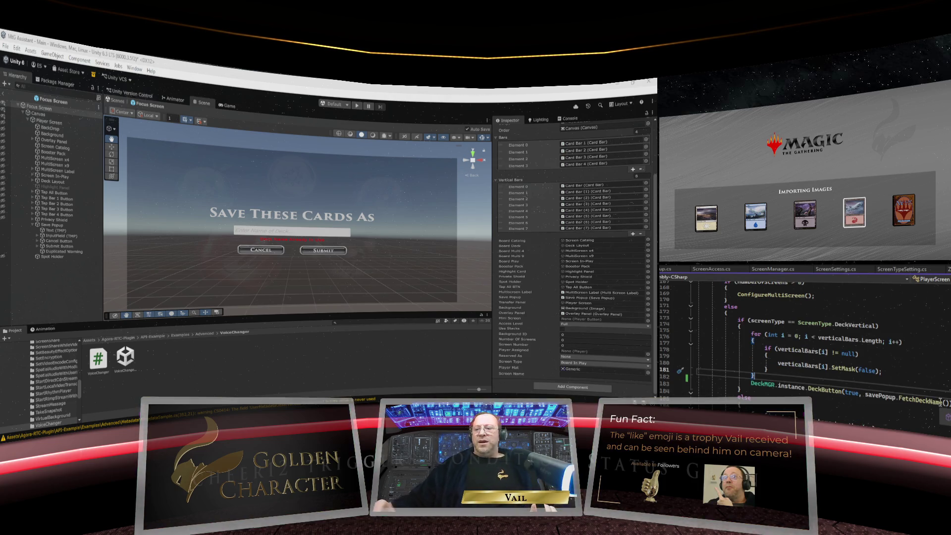
{"action": "scroll", "coordinate": [626, 301], "scroll_direction": "down", "scroll_amount": 1}
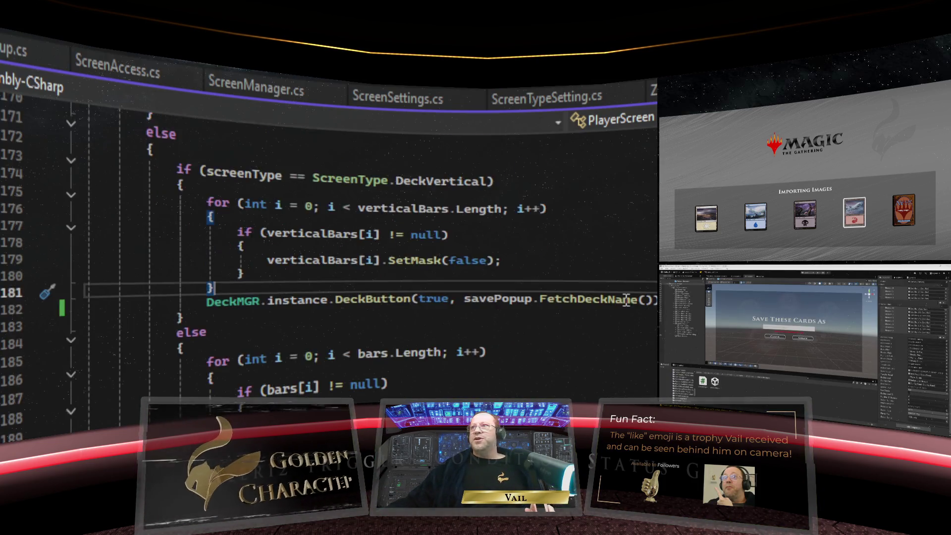
Add an if (displayedCards.Count > 0) condition below the loop's closing brace
{"action": "key", "text": "Return"}
{"action": "type", "text": "if "}
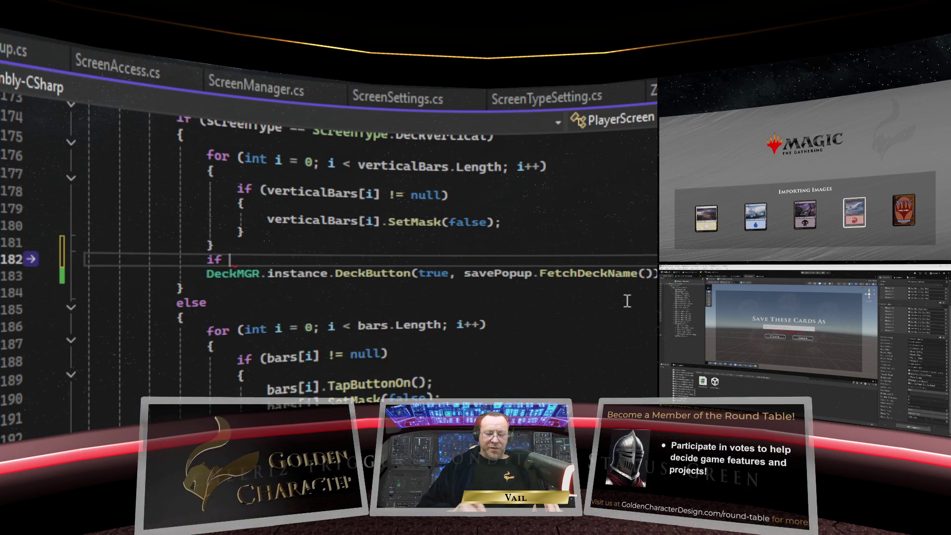
{"action": "type", "text": "{"}
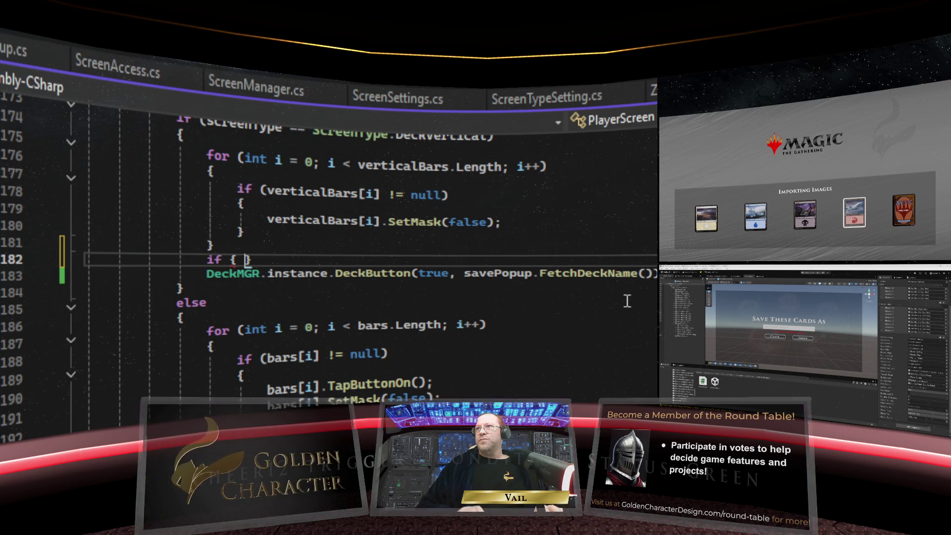
{"action": "key", "text": "BackSpace"}
{"action": "type", "text": "("}
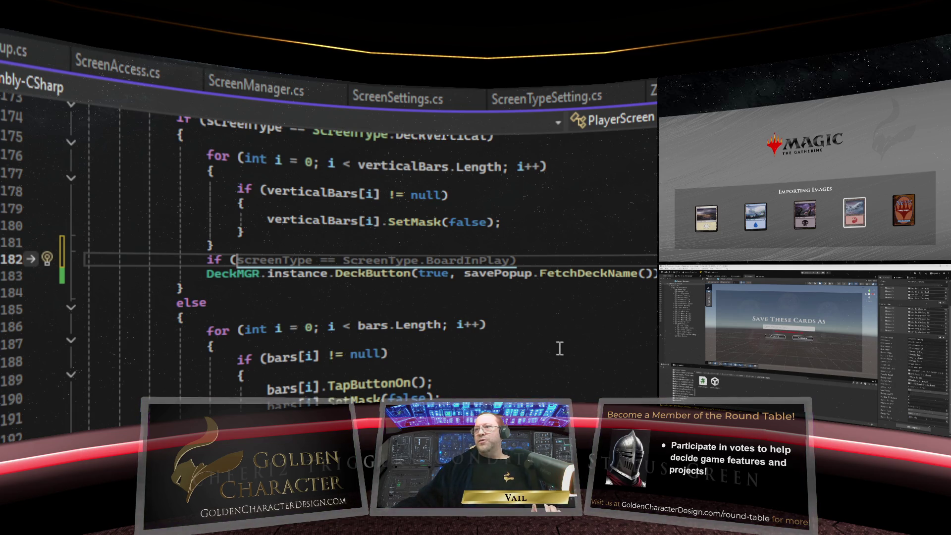
{"action": "type", "text": "displayed"}
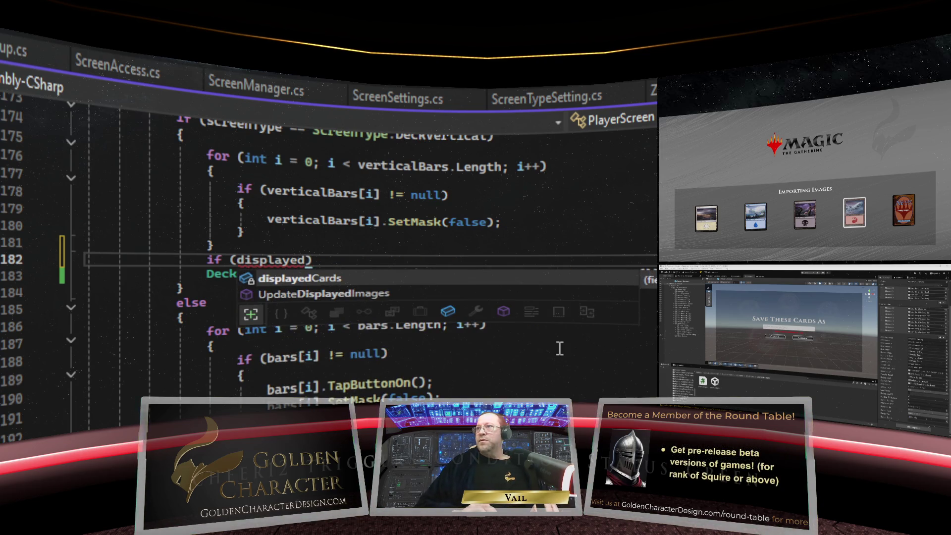
{"action": "key", "text": "Tab"}
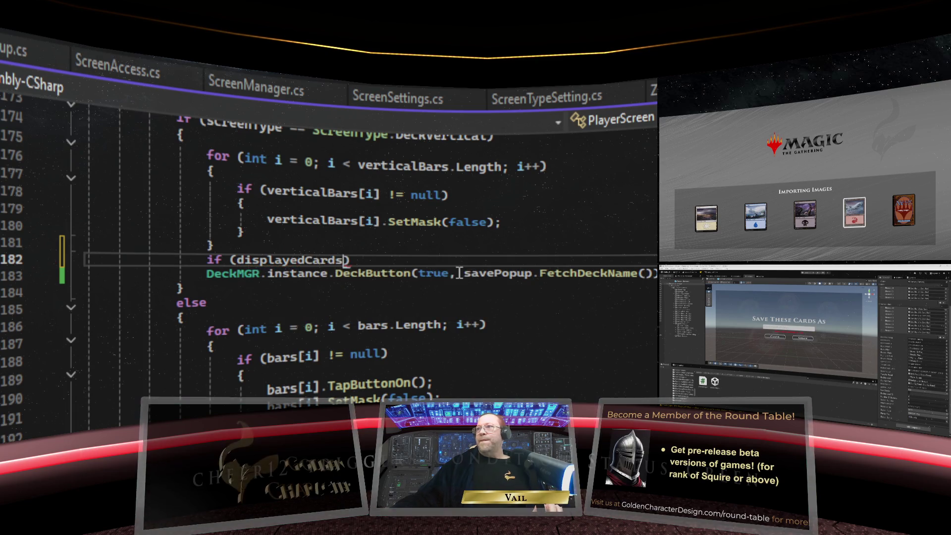
{"action": "type", "text": ".C"}
{"action": "type", "text": "ount"}
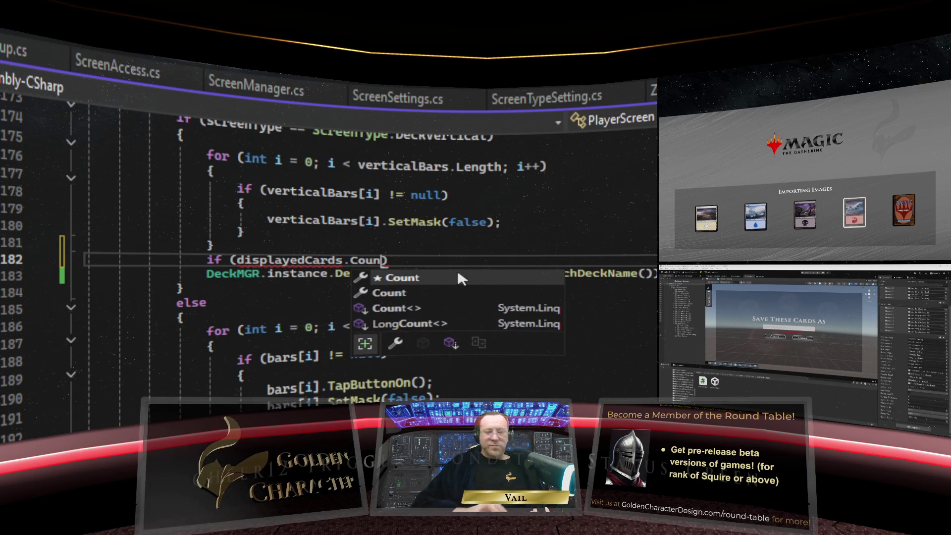
{"action": "type", "text": " > 0"}
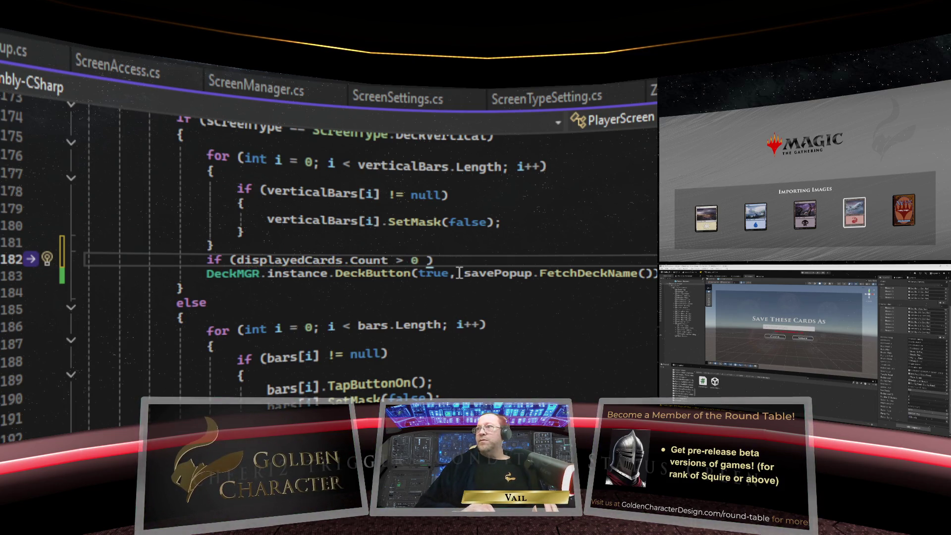
{"action": "key", "text": "BackSpace"}
Wrap the DeckButton call in the if's braces, remove the redundant brace, and save
{"action": "scroll", "coordinate": [459, 272], "scroll_direction": "up", "scroll_amount": 1}
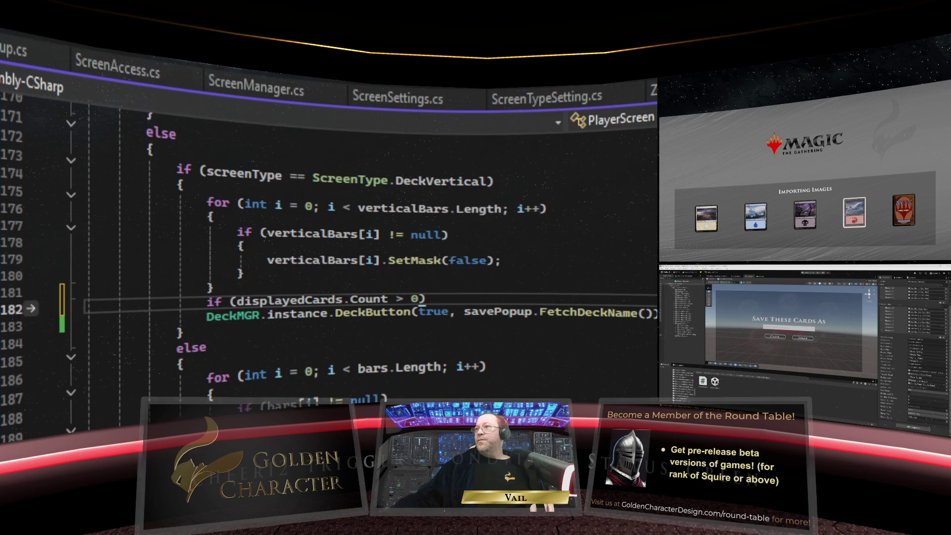
{"action": "left_click", "coordinate": [484, 296]}
{"action": "type", "text": "{"}
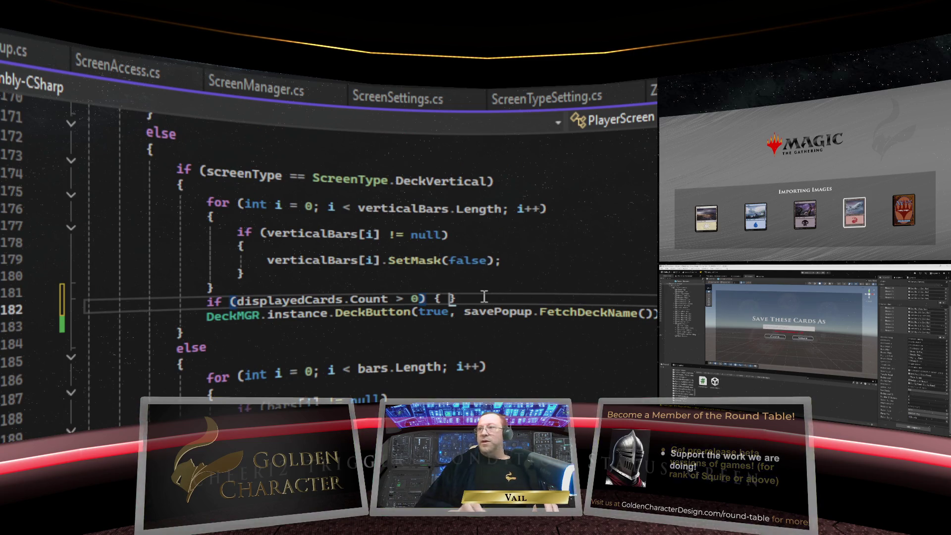
{"action": "key", "text": "Return"}
{"action": "left_click_drag", "start_coordinate": [230, 349], "coordinate": [85, 346]}
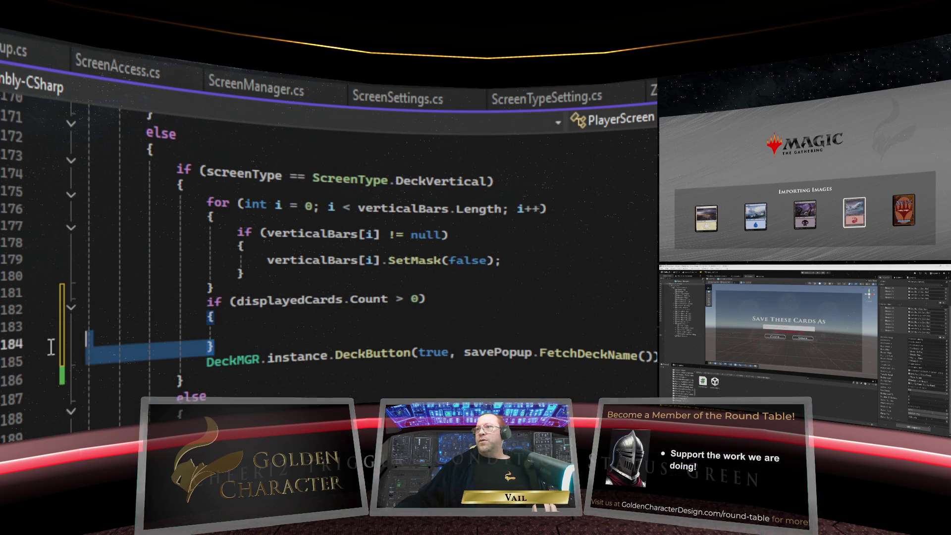
{"action": "key", "text": "Delete"}
{"action": "key", "text": "Delete"}
{"action": "key", "text": "End"}
{"action": "key", "text": "Return"}
{"action": "type", "text": "}"}
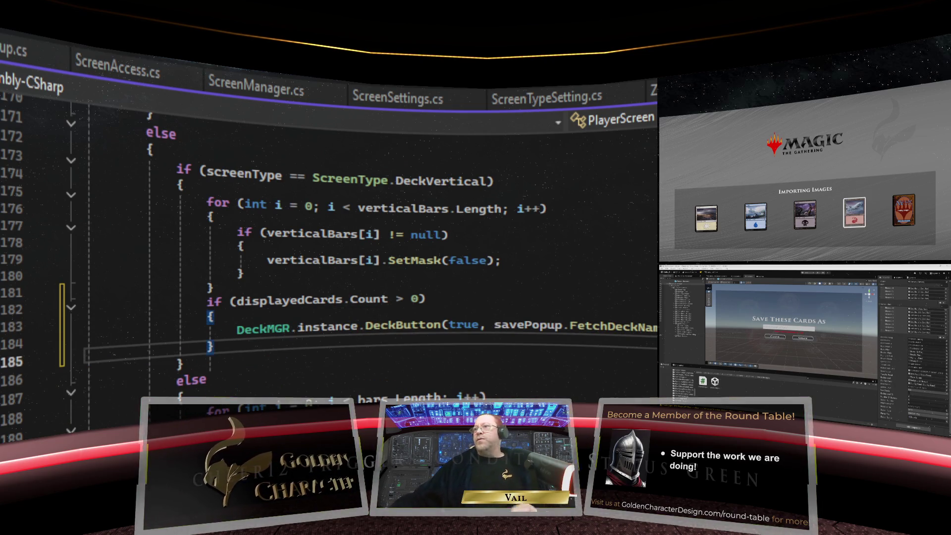
{"action": "key", "text": "Down"}
{"action": "key", "text": "Down"}
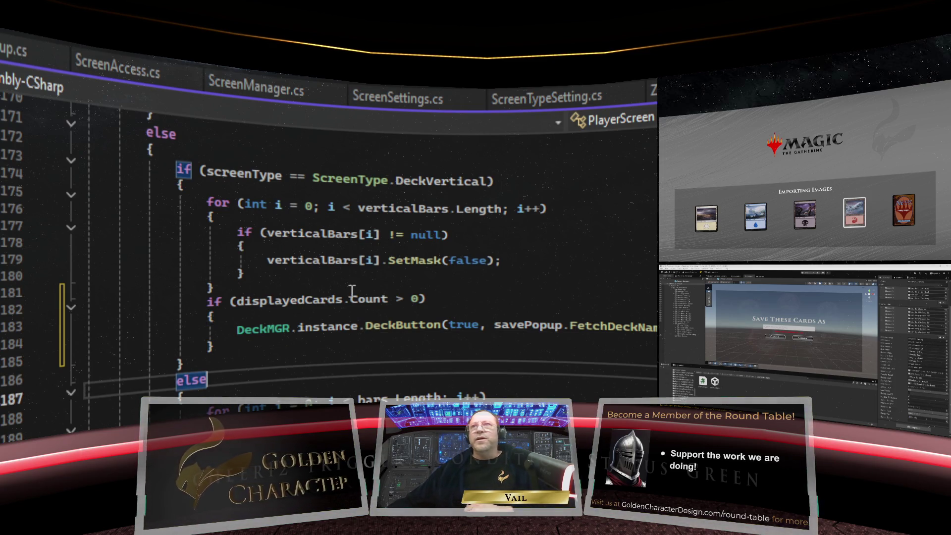
{"action": "key", "text": "Up"}
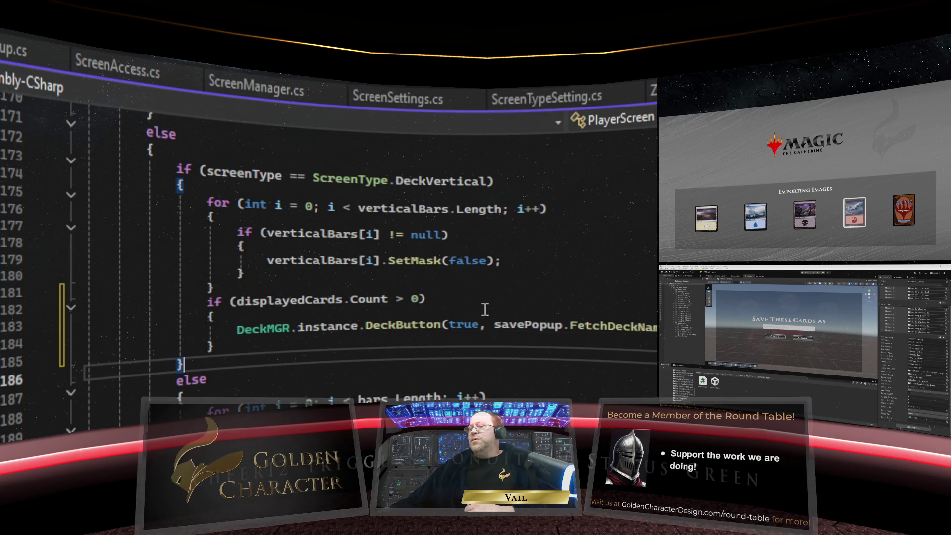
{"action": "key", "text": "ctrl+s"}
{"action": "type", "text": "public void Cancel"}
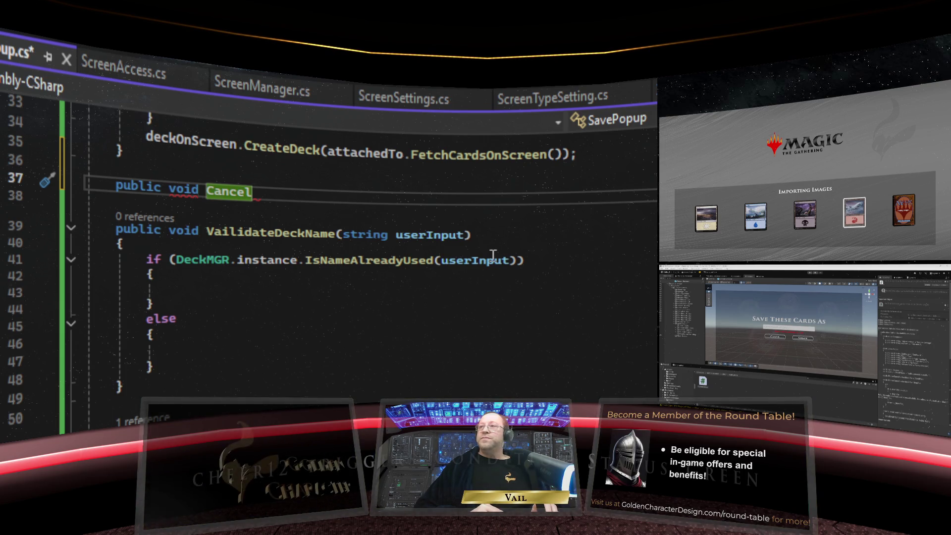
Rename the Cancel stub to CancelPressed() and give it a body calling ClosePanel();
{"action": "type", "text": "S"}
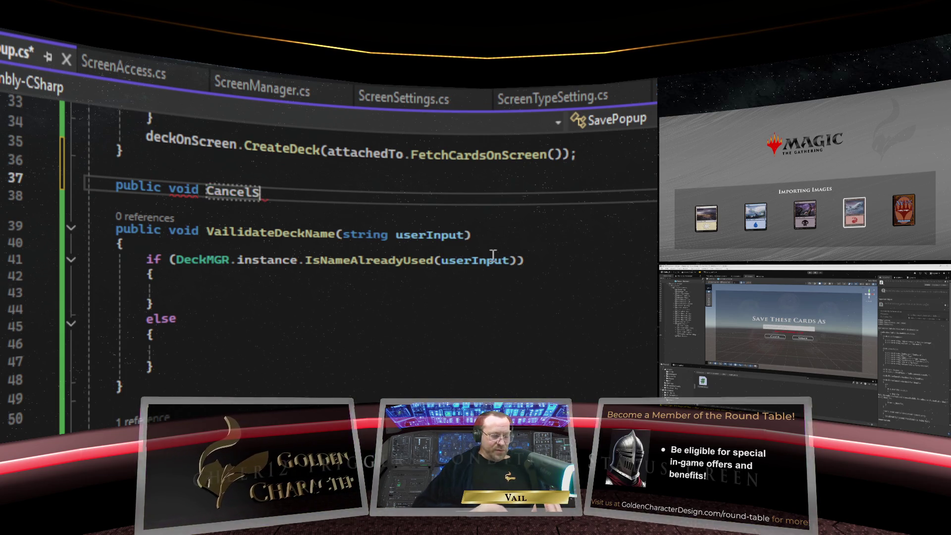
{"action": "type", "text": "ave("}
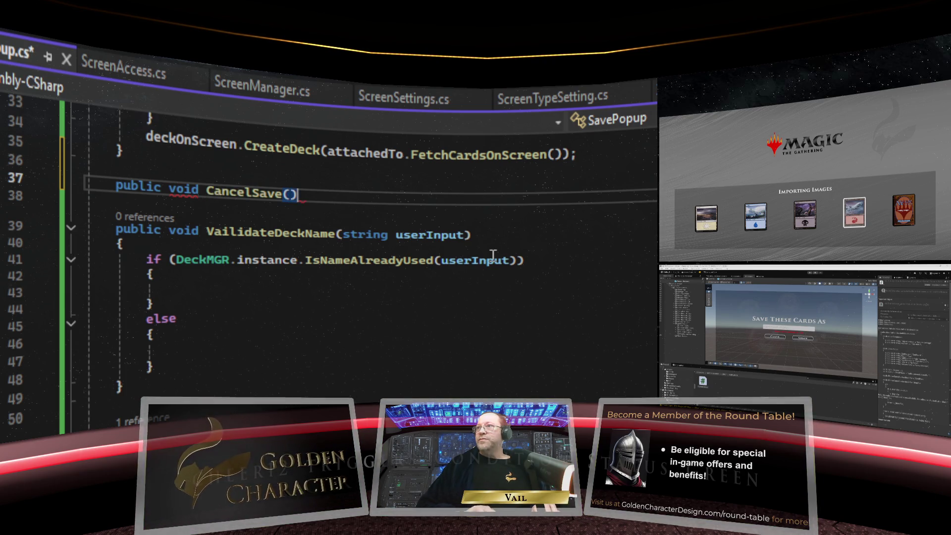
{"action": "key", "text": "BackSpace"}
{"action": "key", "text": "BackSpace"}
{"action": "key", "text": "BackSpace"}
{"action": "type", "text": "Pressed() {"}
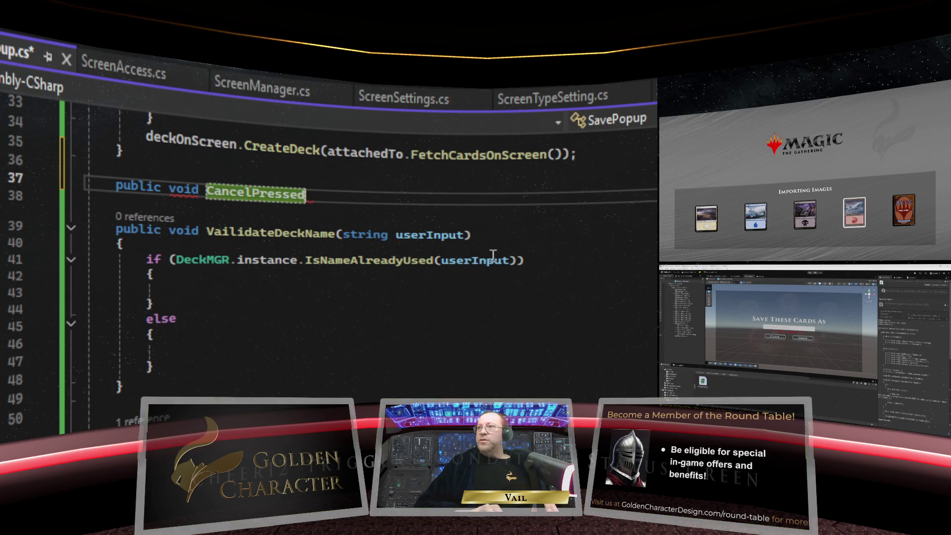
{"action": "key", "text": "Return"}
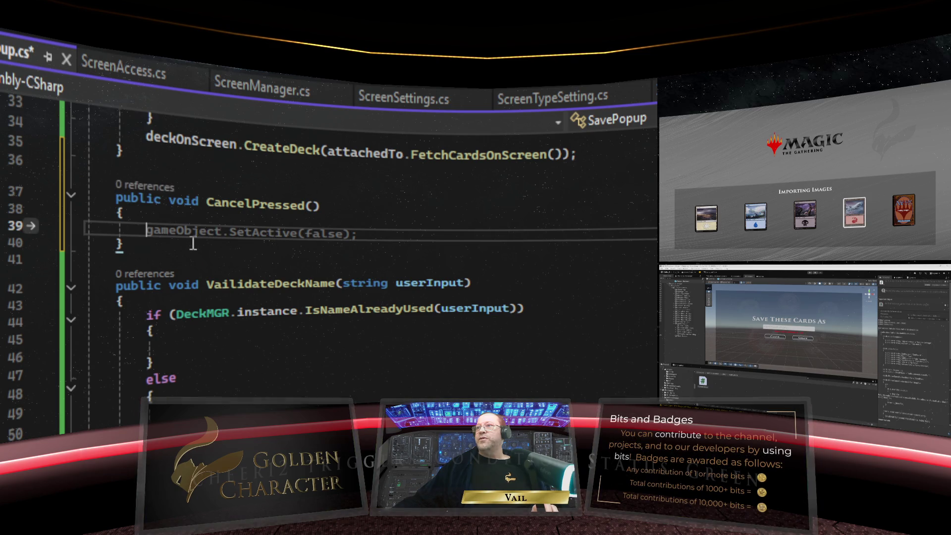
{"action": "scroll", "coordinate": [267, 254], "scroll_direction": "up", "scroll_amount": 8}
{"action": "scroll", "coordinate": [267, 254], "scroll_direction": "down", "scroll_amount": 6}
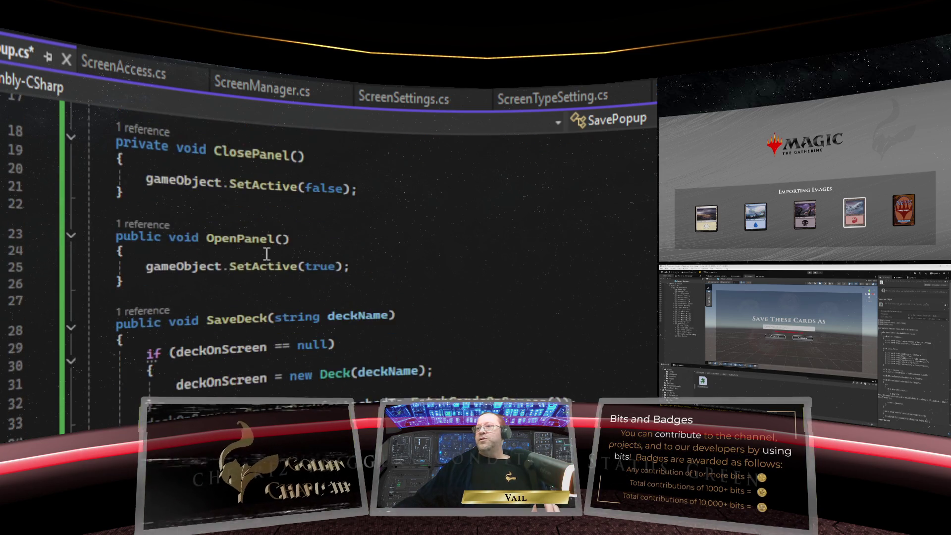
{"action": "type", "text": "Clo"}
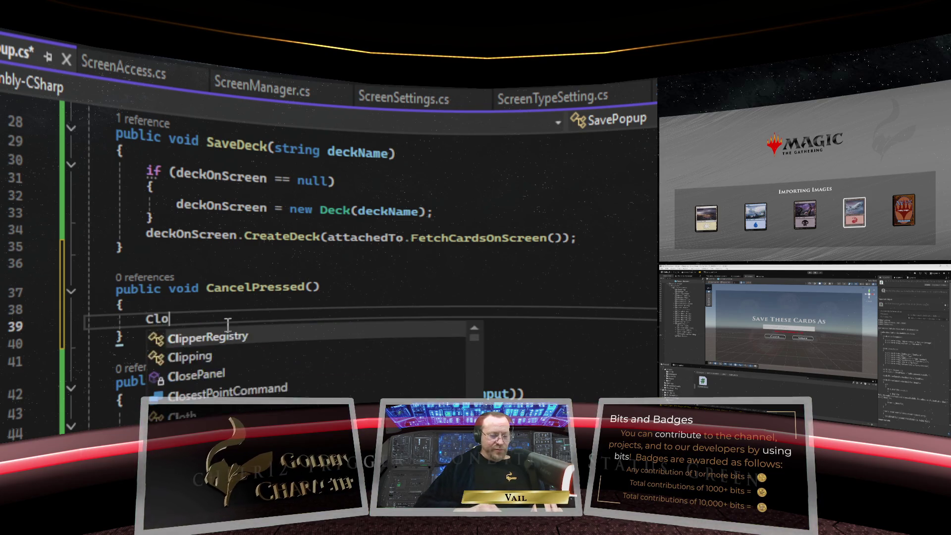
{"action": "type", "text": "sePanel();"}
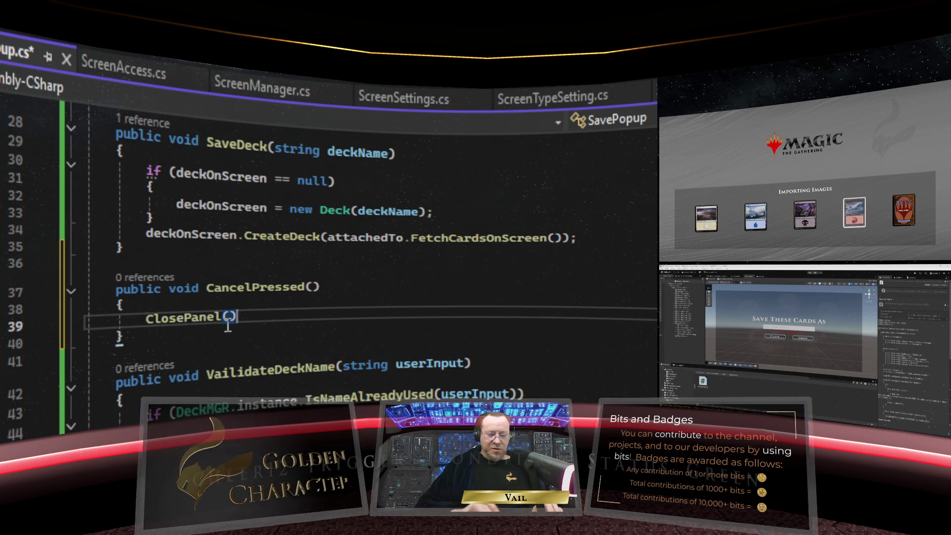
{"action": "left_click", "coordinate": [188, 304]}
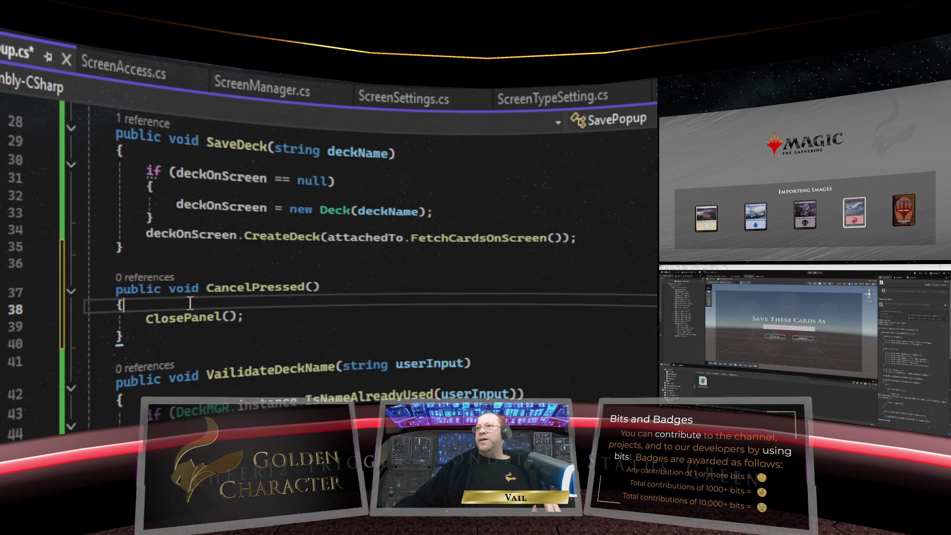
{"action": "key", "text": "Return"}
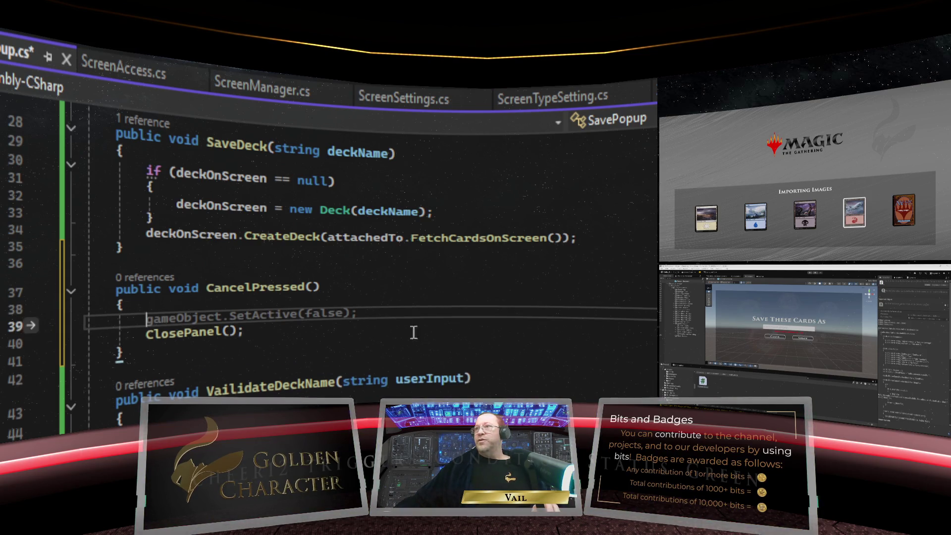
{"action": "scroll", "coordinate": [423, 340], "scroll_direction": "up", "scroll_amount": 9}
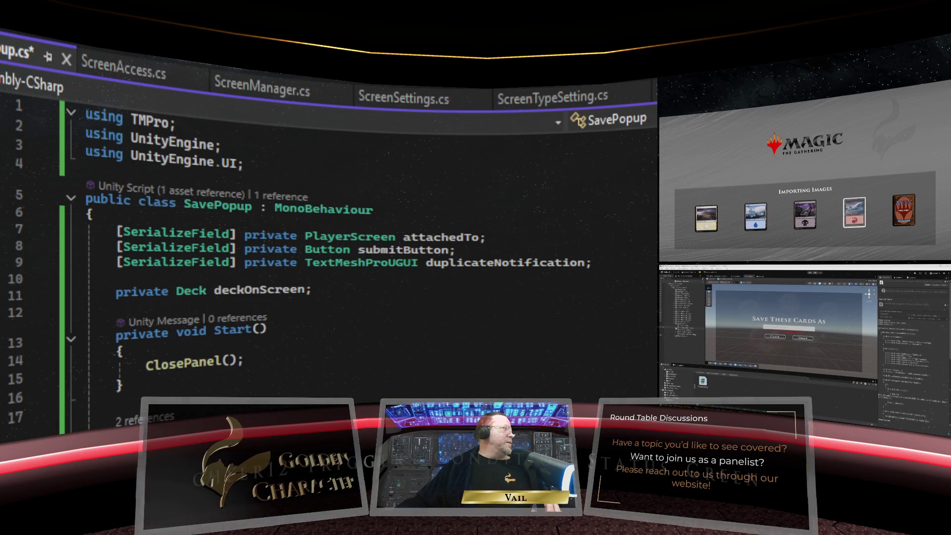
Start a new SerializeField line below the submitButton field
{"action": "left_click", "coordinate": [686, 328]}
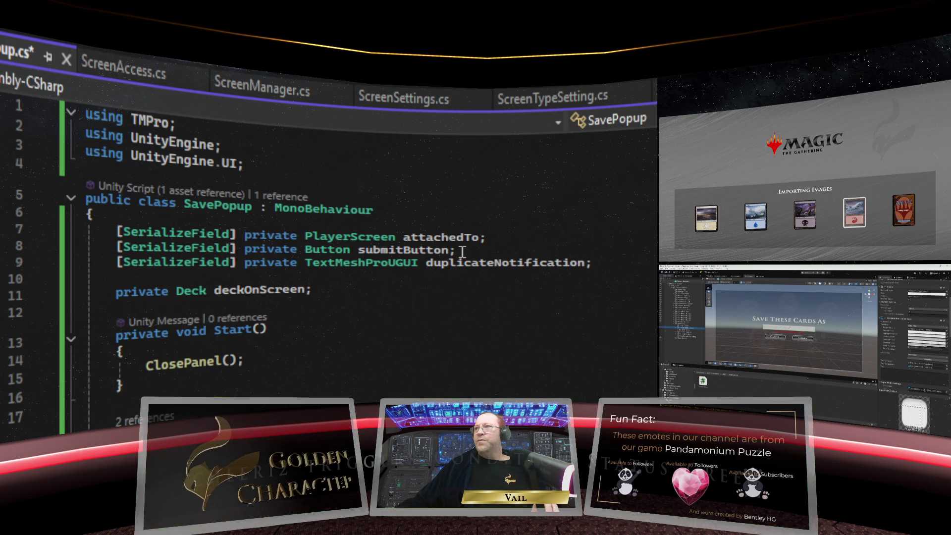
{"action": "left_click", "coordinate": [462, 252]}
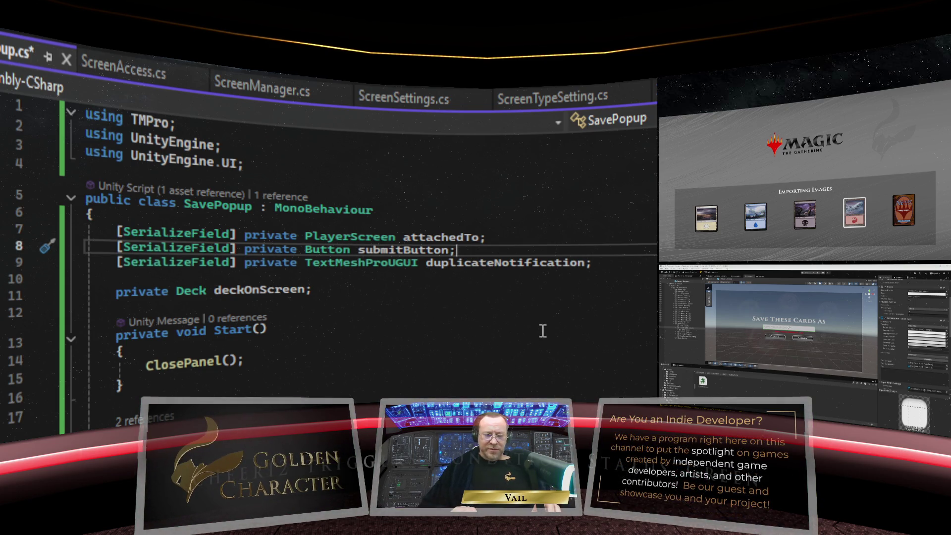
{"action": "key", "text": "Return"}
{"action": "type", "text": "{ s"}
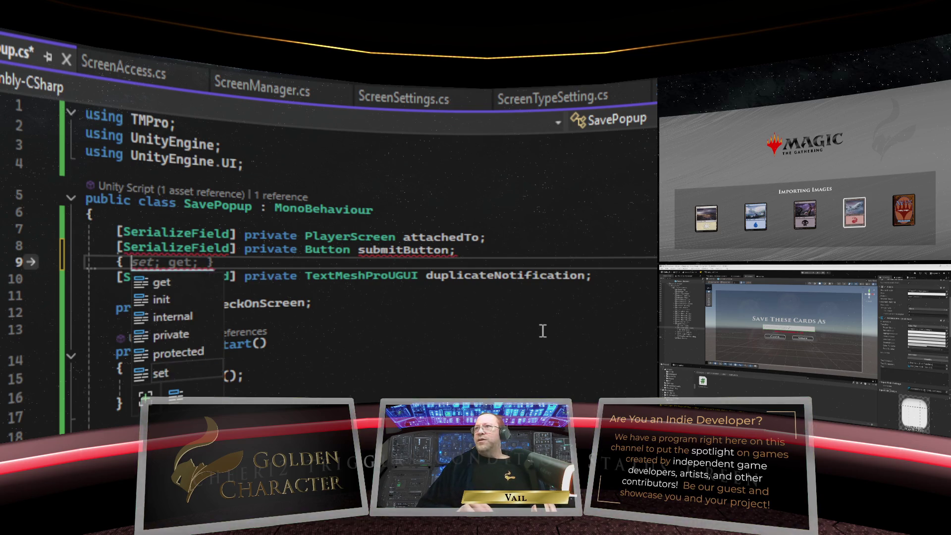
{"action": "key", "text": "BackSpace"}
{"action": "key", "text": "BackSpace"}
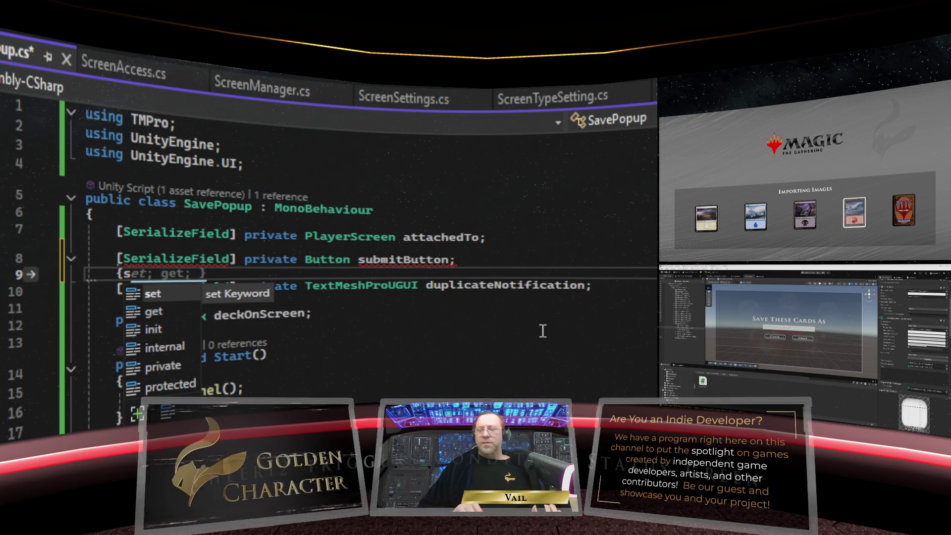
{"action": "type", "text": "set"}
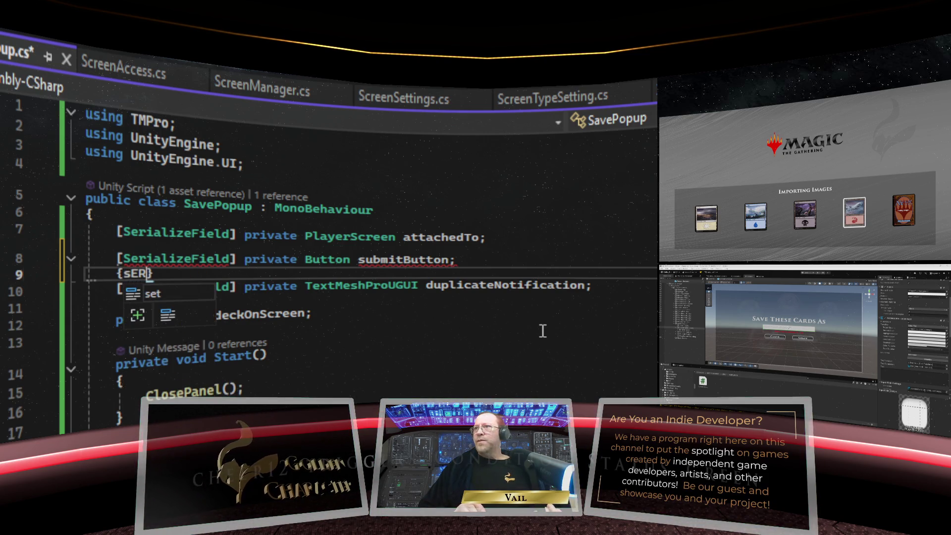
{"action": "key", "text": "BackSpace"}
{"action": "key", "text": "BackSpace"}
{"action": "key", "text": "BackSpace"}
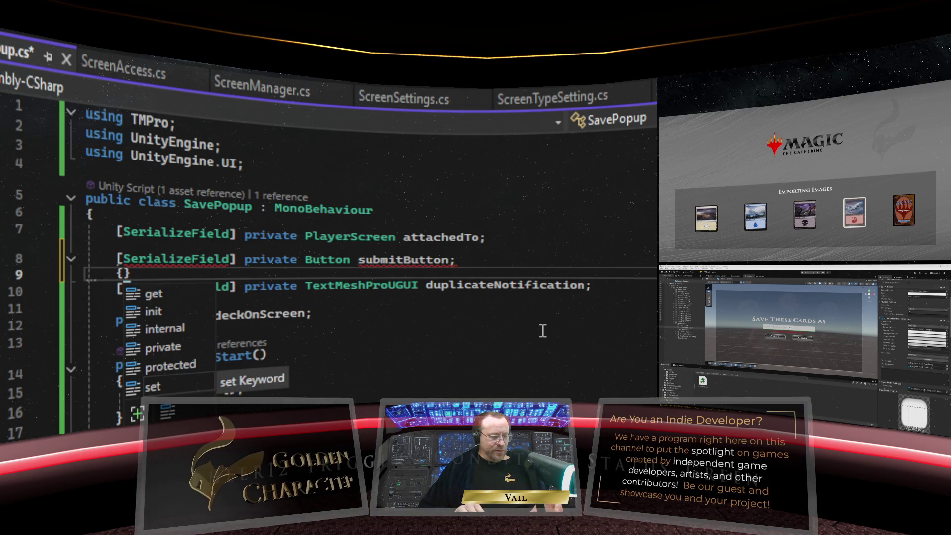
{"action": "type", "text": "Ser"}
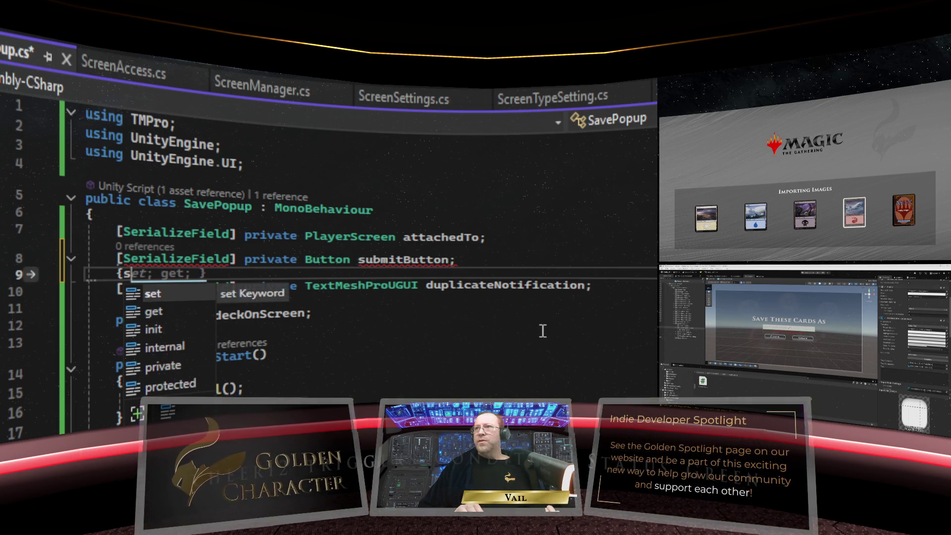
{"action": "type", "text": "ializeFi"}
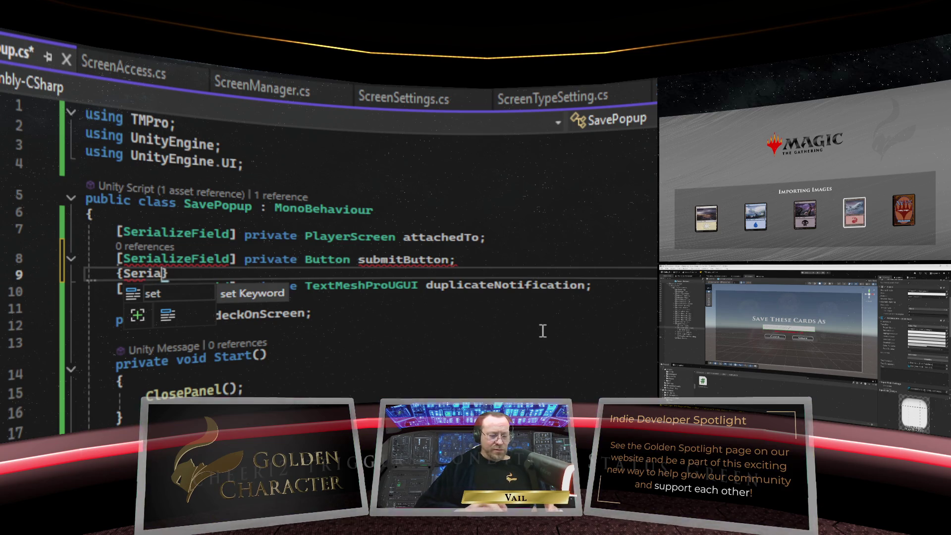
{"action": "type", "text": "eld"}
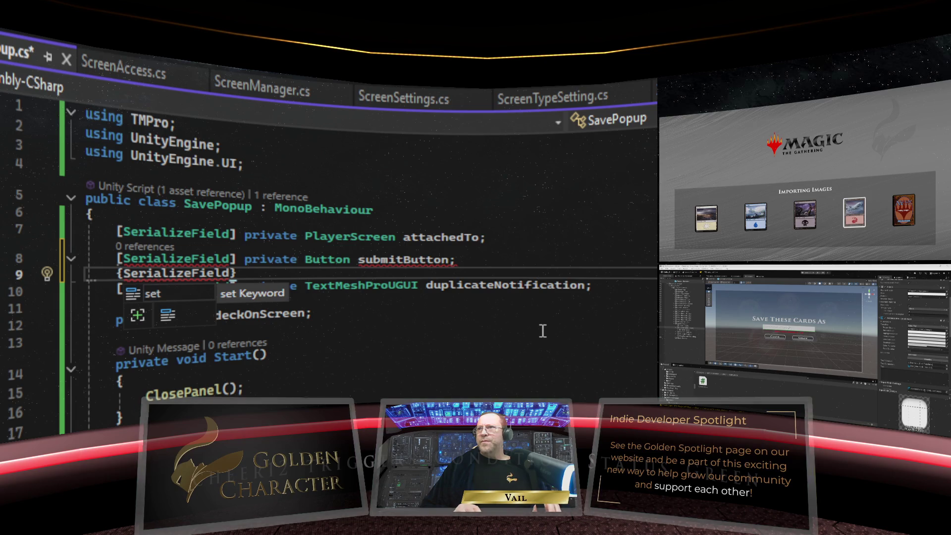
Correct line 9 to read [SerializeField] private InputField textBar
{"action": "left_click", "coordinate": [119, 274]}
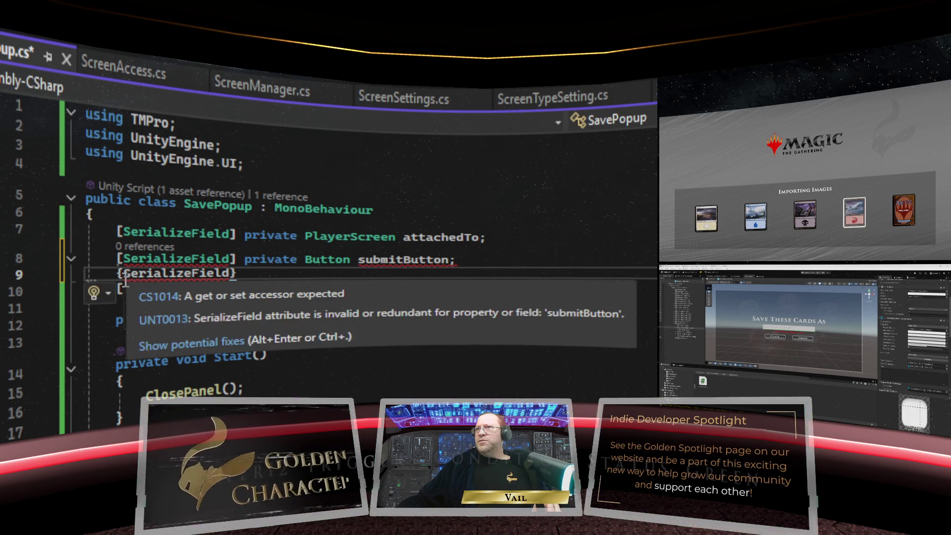
{"action": "key", "text": "Delete"}
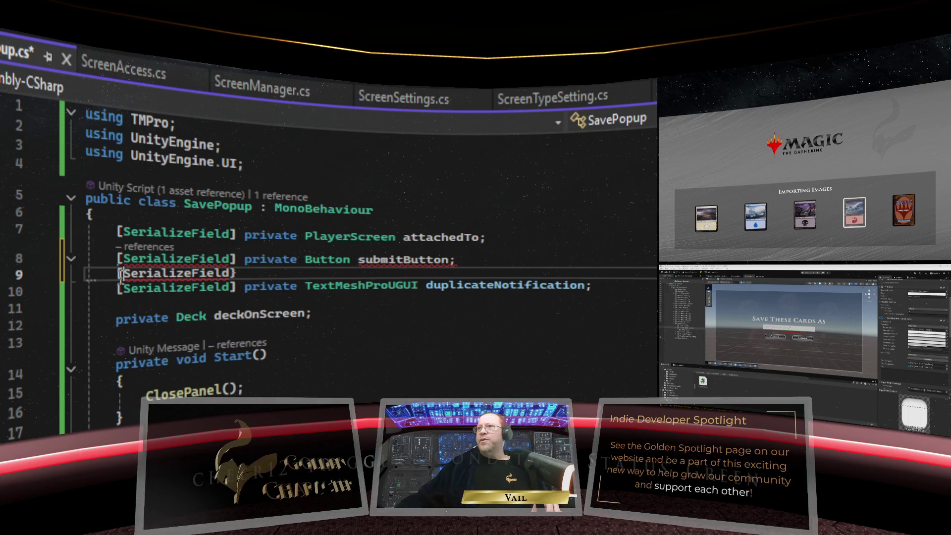
{"action": "type", "text": "["}
{"action": "key", "text": "End"}
{"action": "key", "text": "BackSpace"}
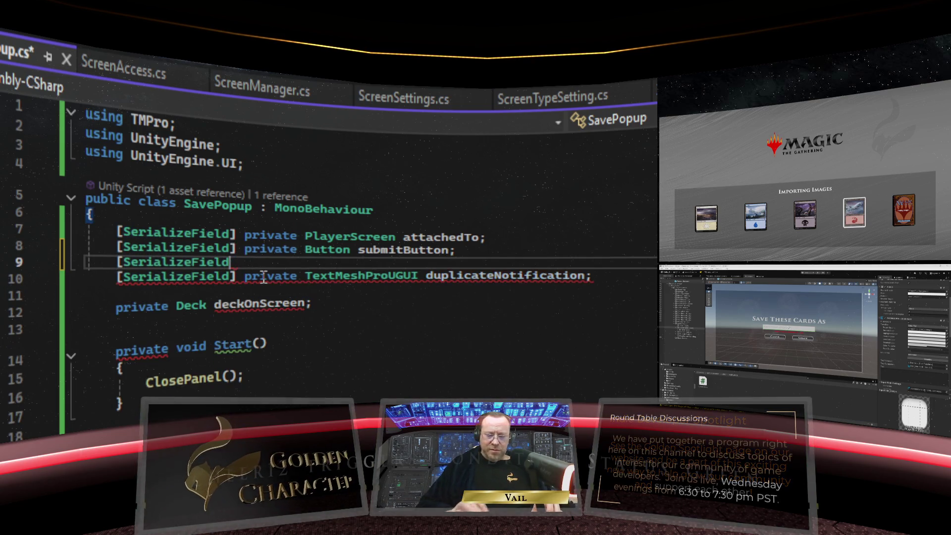
{"action": "type", "text": "]"}
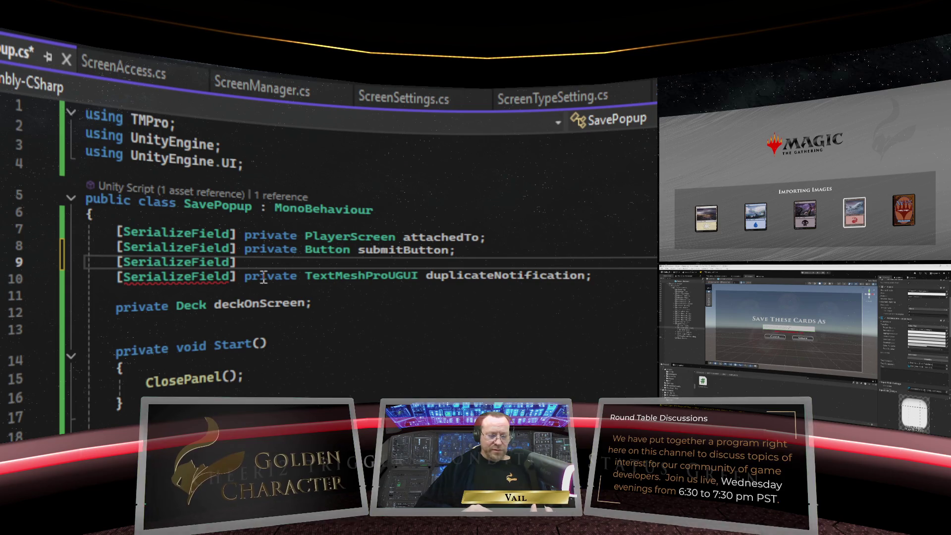
{"action": "type", "text": " private "}
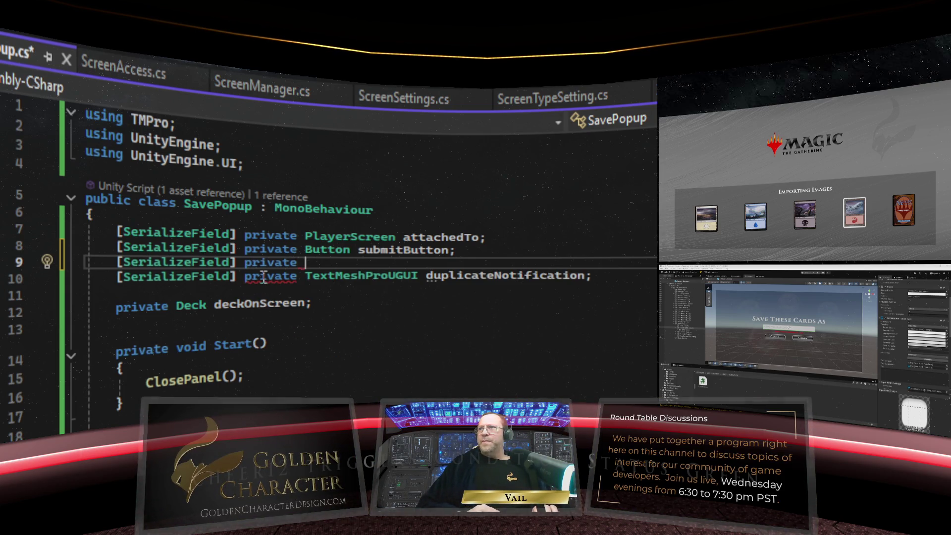
{"action": "type", "text": "Inp"}
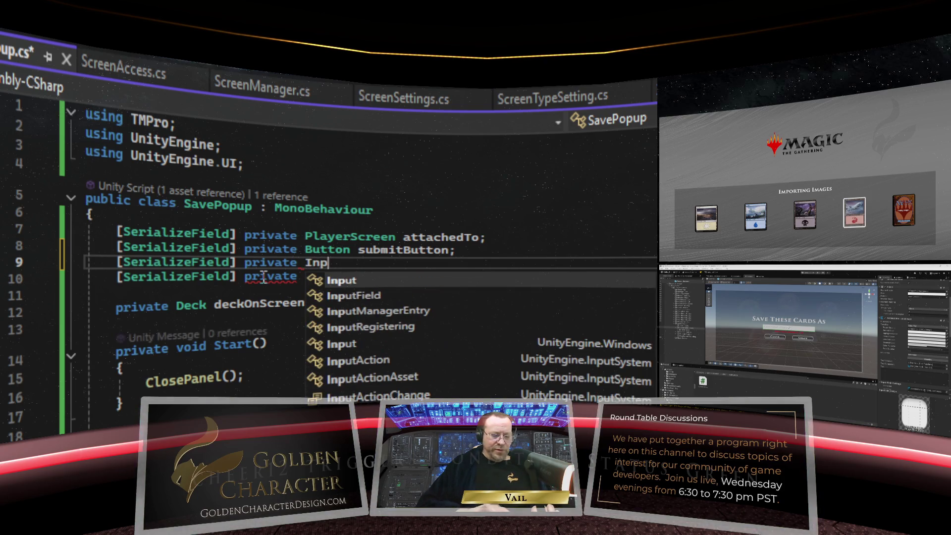
{"action": "type", "text": "utField"}
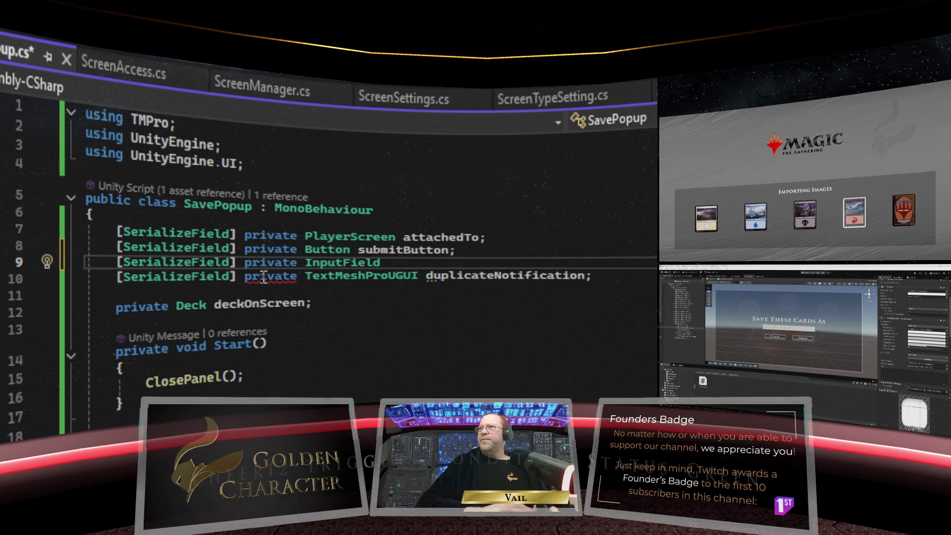
{"action": "type", "text": "textBar;"}
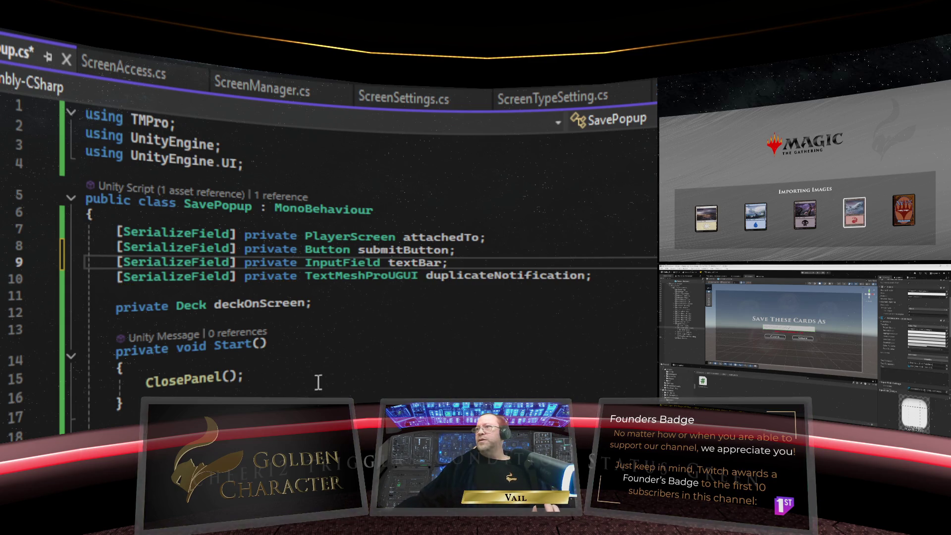
{"action": "scroll", "coordinate": [389, 332], "scroll_direction": "down", "scroll_amount": 6}
Add textBar.text = ""; at the top of CancelPressed, above ClosePanel()
{"action": "scroll", "coordinate": [389, 330], "scroll_direction": "down", "scroll_amount": 9}
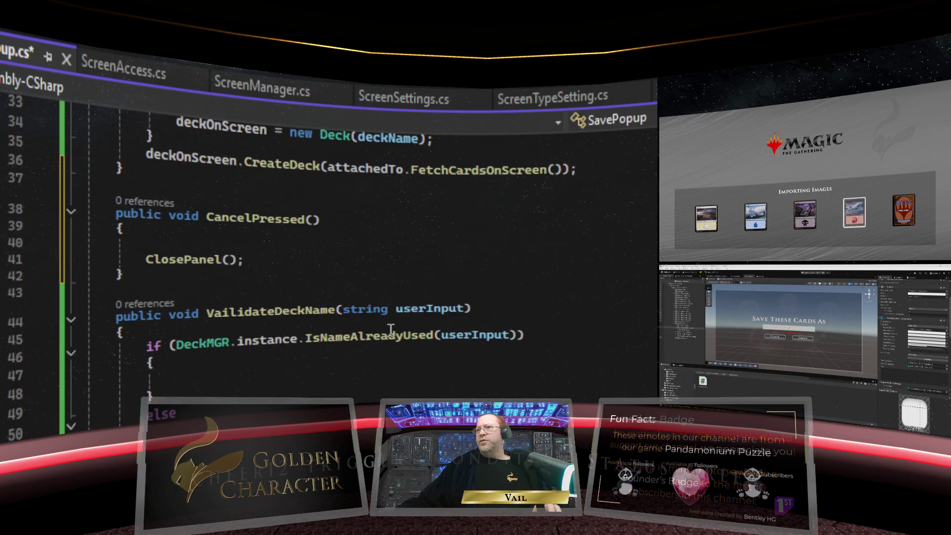
{"action": "scroll", "coordinate": [388, 330], "scroll_direction": "up", "scroll_amount": 6}
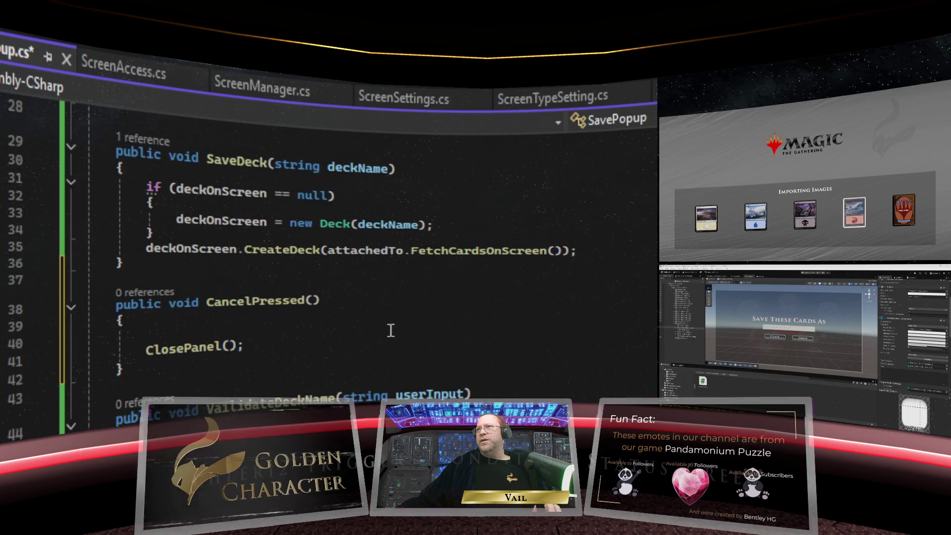
{"action": "left_click", "coordinate": [188, 336]}
{"action": "type", "text": "textBar."}
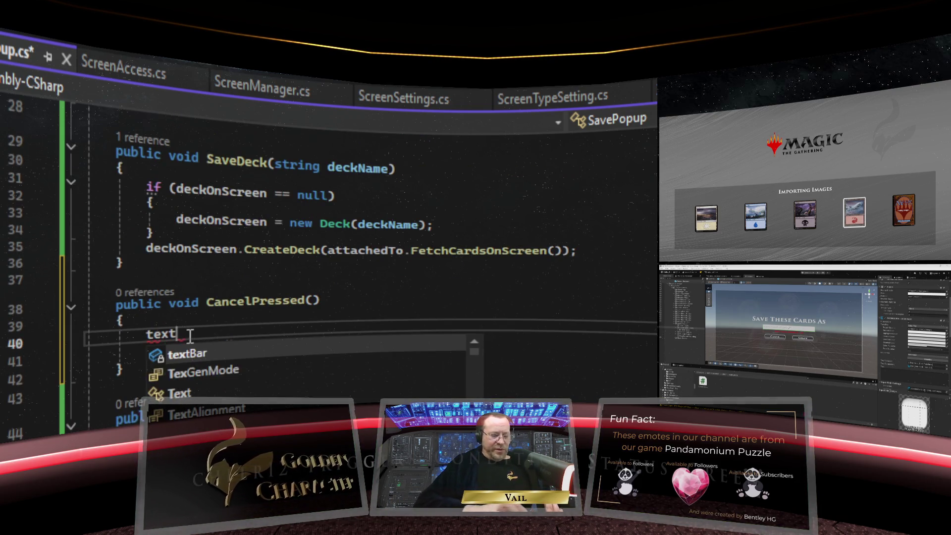
{"action": "type", "text": "text ="}
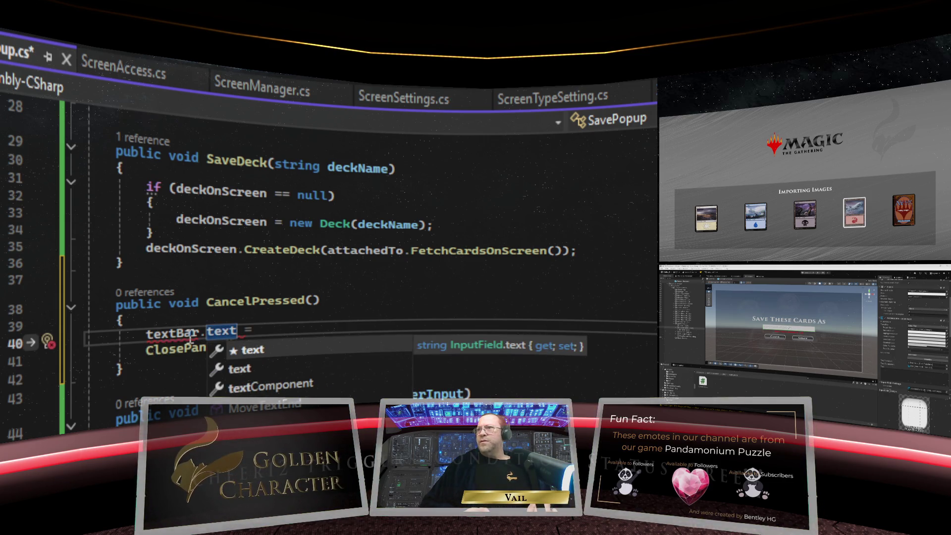
{"action": "key", "text": "Tab"}
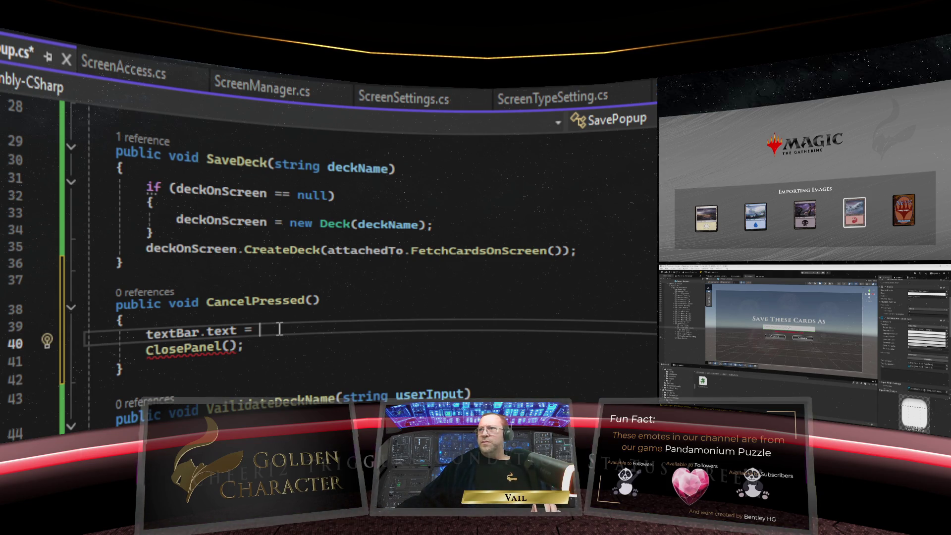
{"action": "type", "text": "\"\";"}
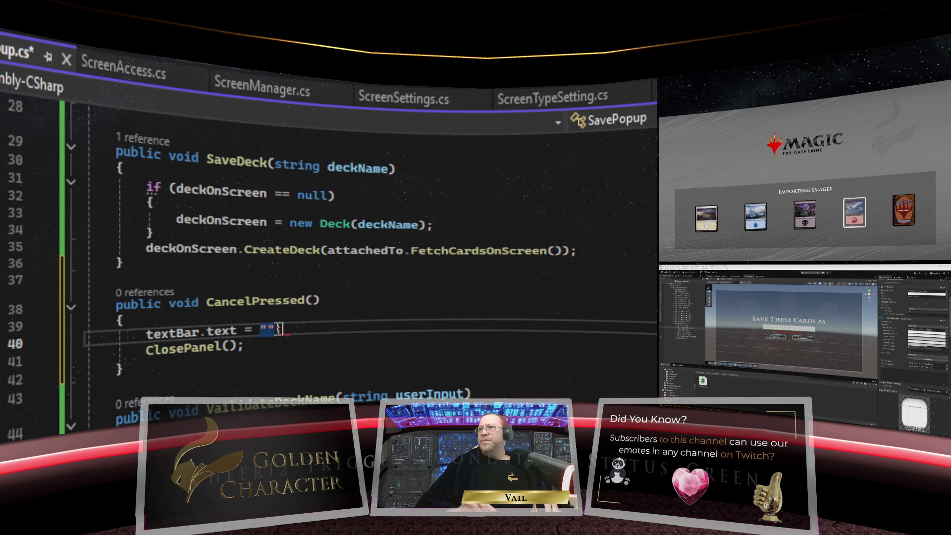
Save SavePopup.cs and return to the Unity editor
{"action": "left_click", "coordinate": [313, 348]}
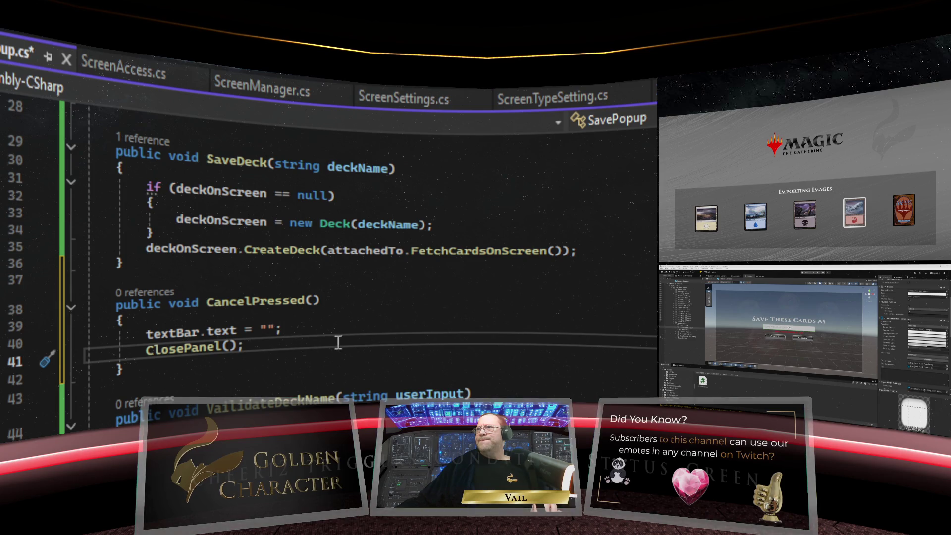
{"action": "left_click", "coordinate": [325, 331]}
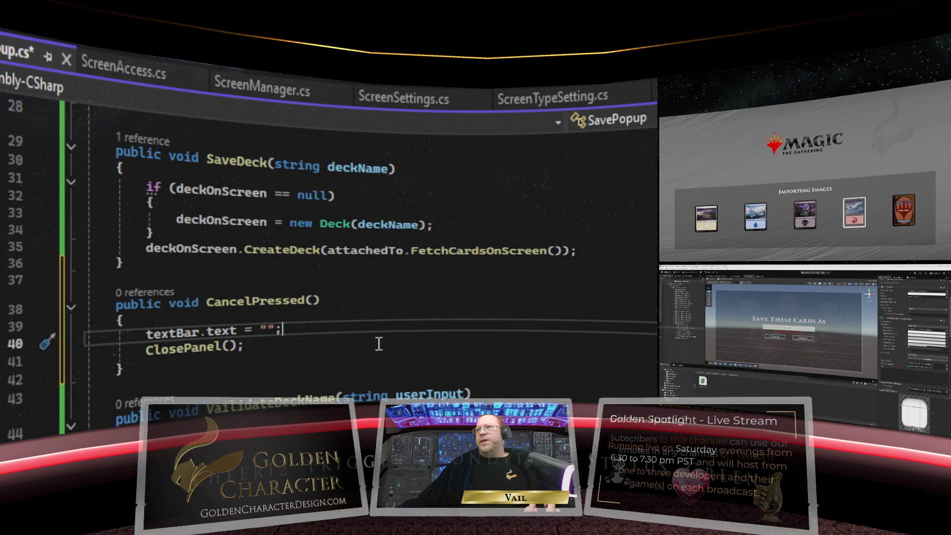
{"action": "scroll", "coordinate": [379, 343], "scroll_direction": "up", "scroll_amount": 9}
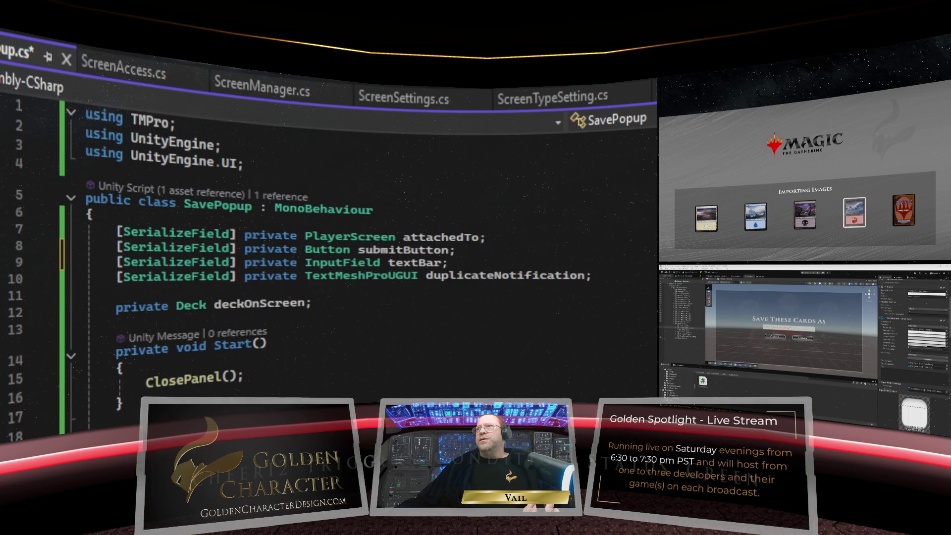
{"action": "key", "text": "ctrl+s"}
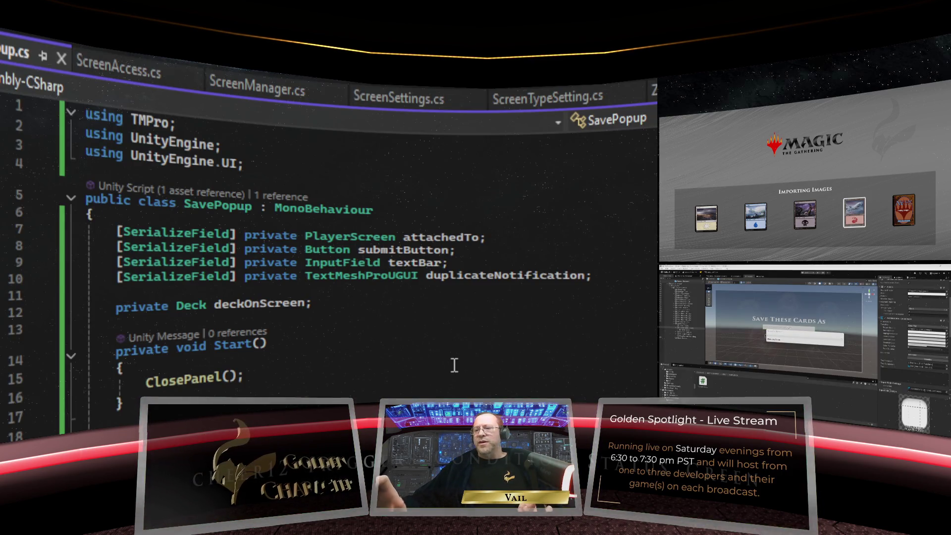
{"action": "key", "text": "alt+Tab"}
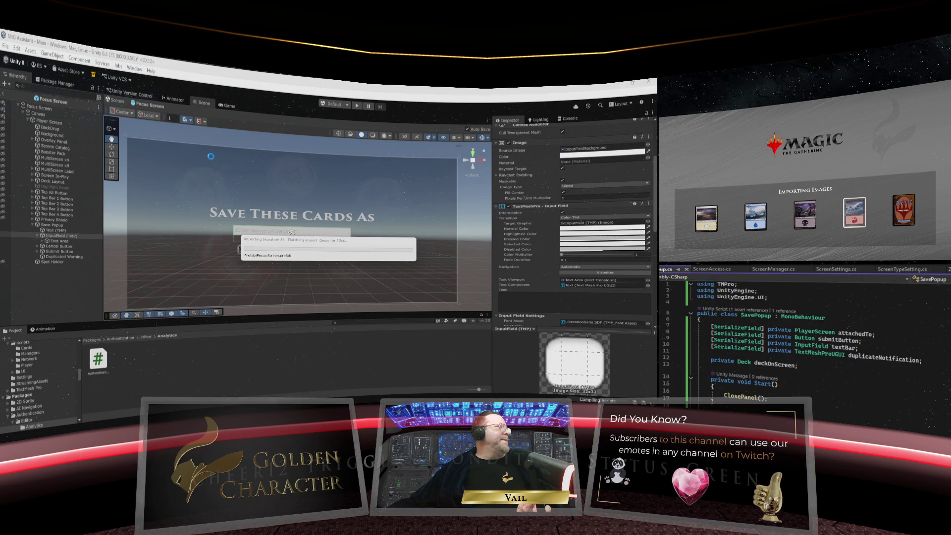
Exit Prefab Mode and select the Deck Save Button in the Main scene
{"action": "left_click", "coordinate": [4, 95]}
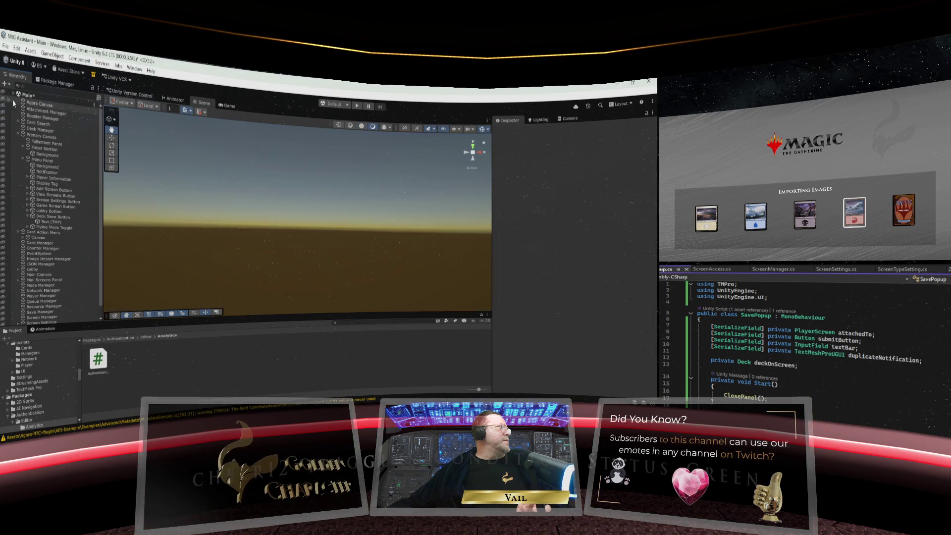
{"action": "left_click", "coordinate": [57, 218]}
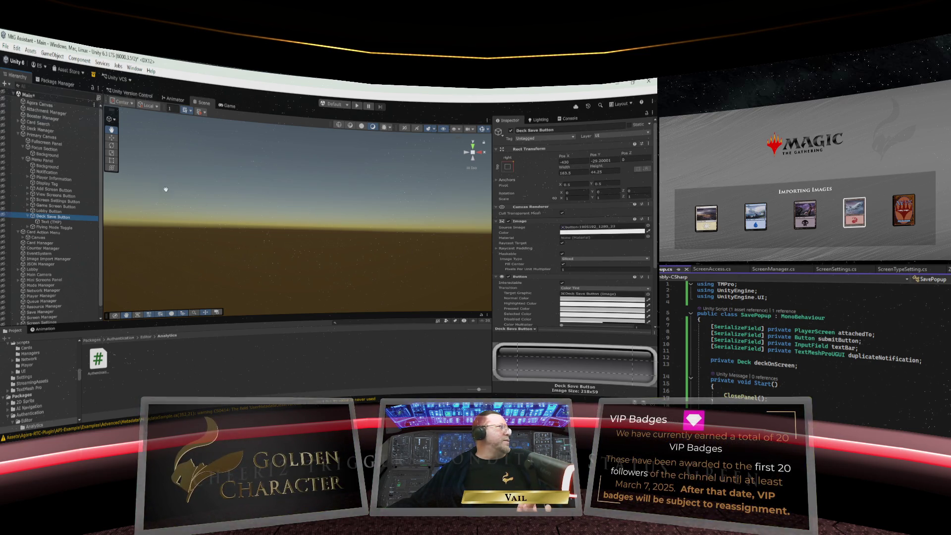
{"action": "scroll", "coordinate": [539, 226], "scroll_direction": "down", "scroll_amount": 4}
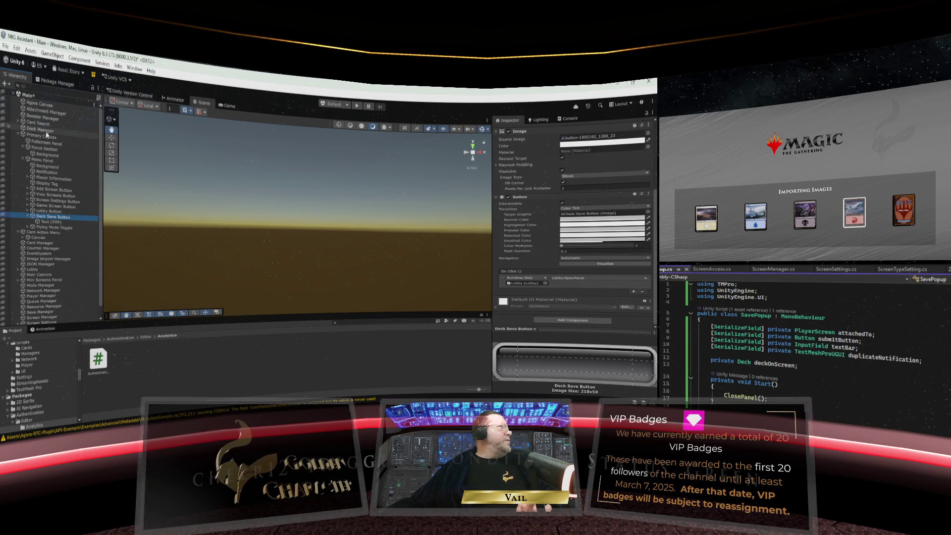
Set the On Click target to Deck Manager calling DeckMGR.DeckButtonPressed
{"action": "left_click", "coordinate": [525, 283]}
{"action": "left_click_drag", "start_coordinate": [525, 284], "coordinate": [525, 283]}
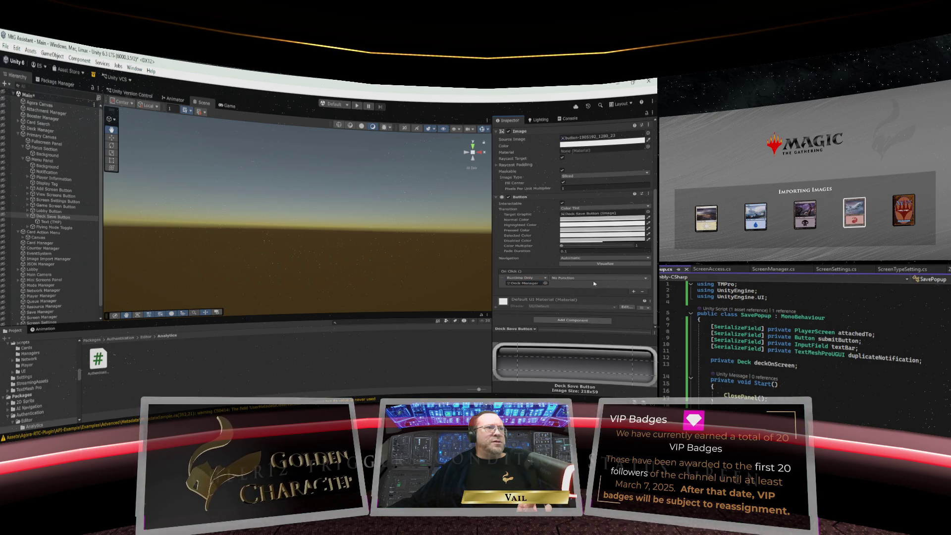
{"action": "left_click", "coordinate": [595, 280]}
{"action": "mouse_move", "coordinate": [589, 304]}
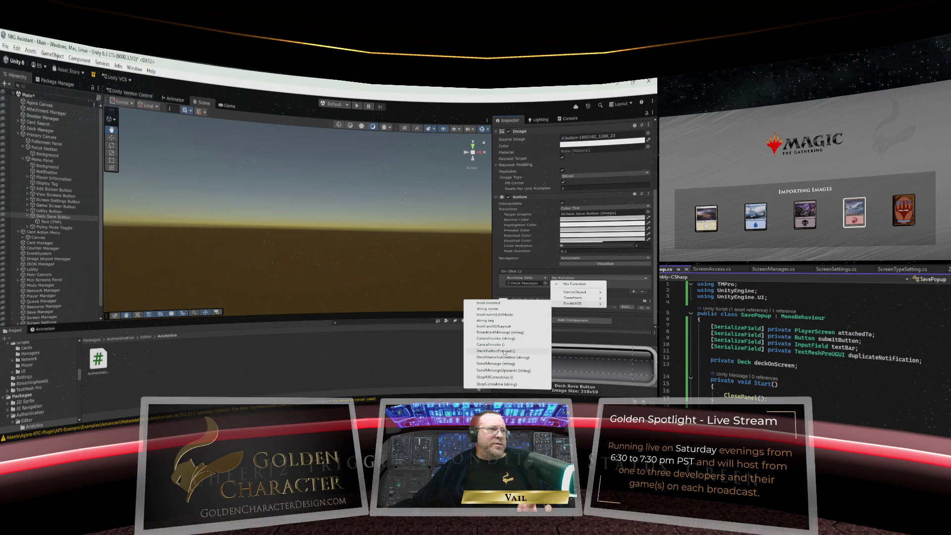
{"action": "left_click", "coordinate": [505, 351]}
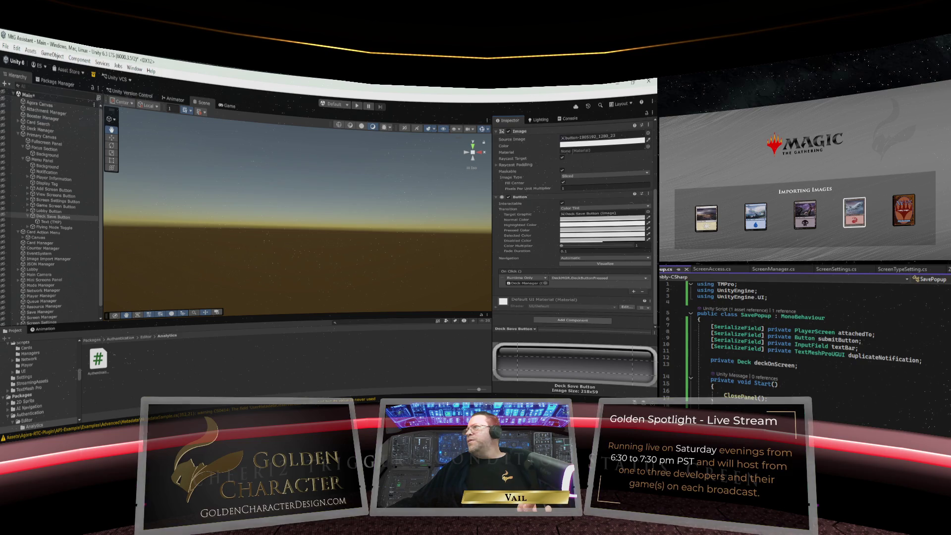
{"action": "key", "text": "ctrl+Tab"}
{"action": "scroll", "coordinate": [883, 355], "scroll_direction": "down", "scroll_amount": 5}
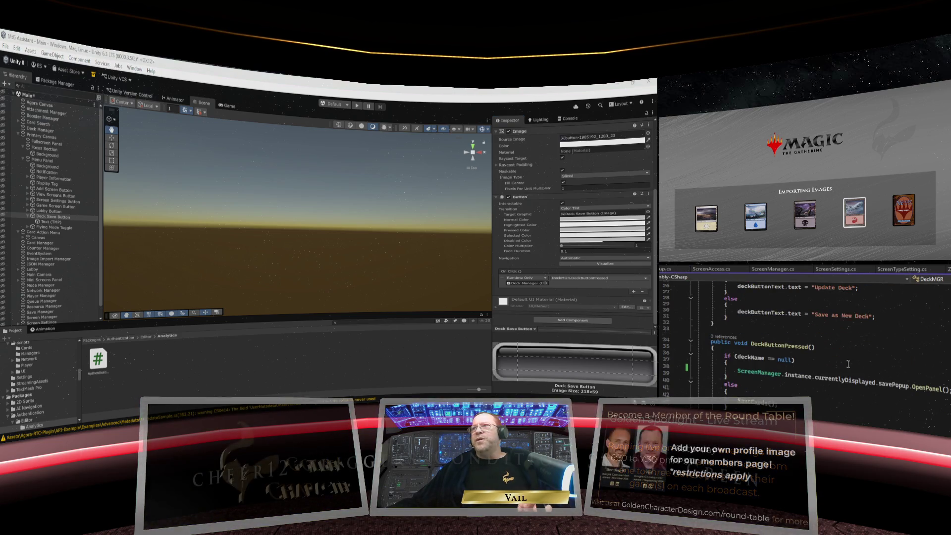
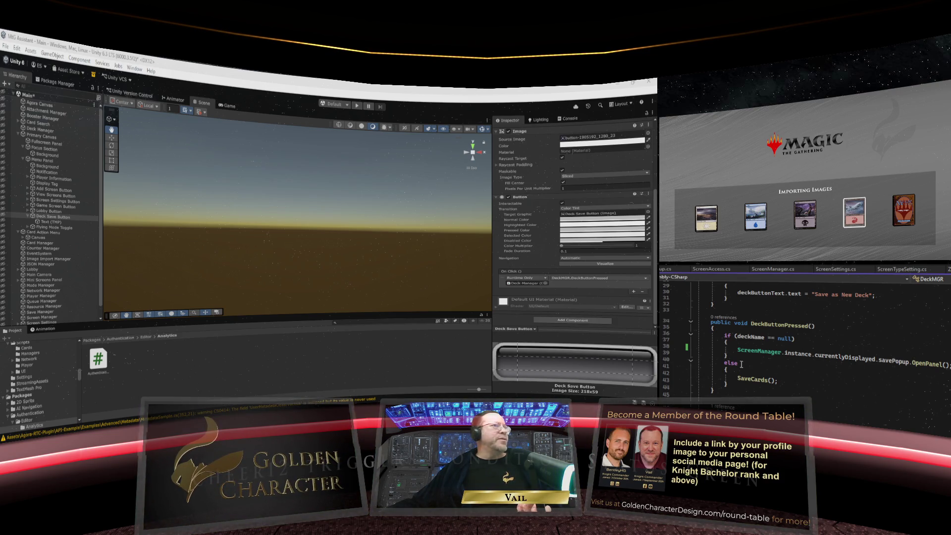
Show the Scripts inside the UI folder in the Project window
{"action": "scroll", "coordinate": [742, 364], "scroll_direction": "up", "scroll_amount": 8}
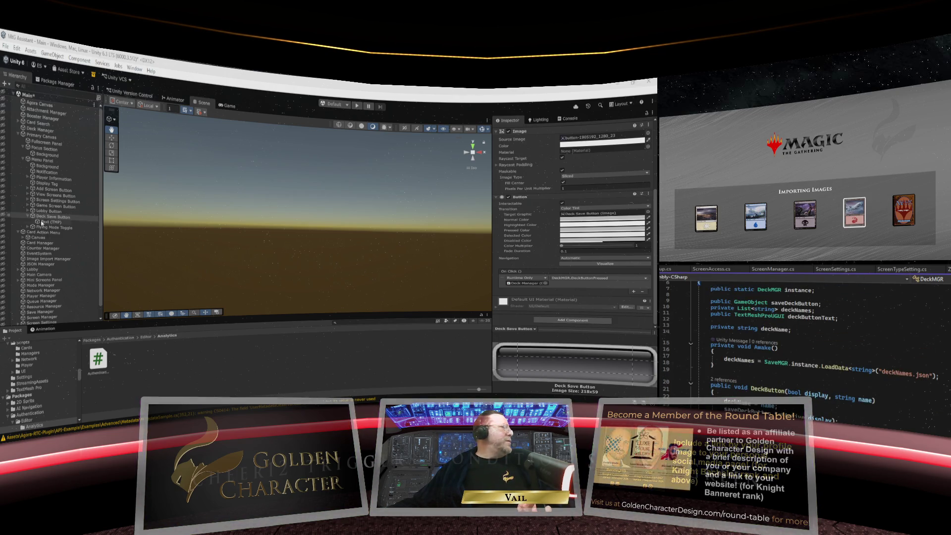
{"action": "left_click", "coordinate": [5, 47]}
{"action": "key", "text": "Escape"}
{"action": "scroll", "coordinate": [76, 292], "scroll_direction": "down", "scroll_amount": 2}
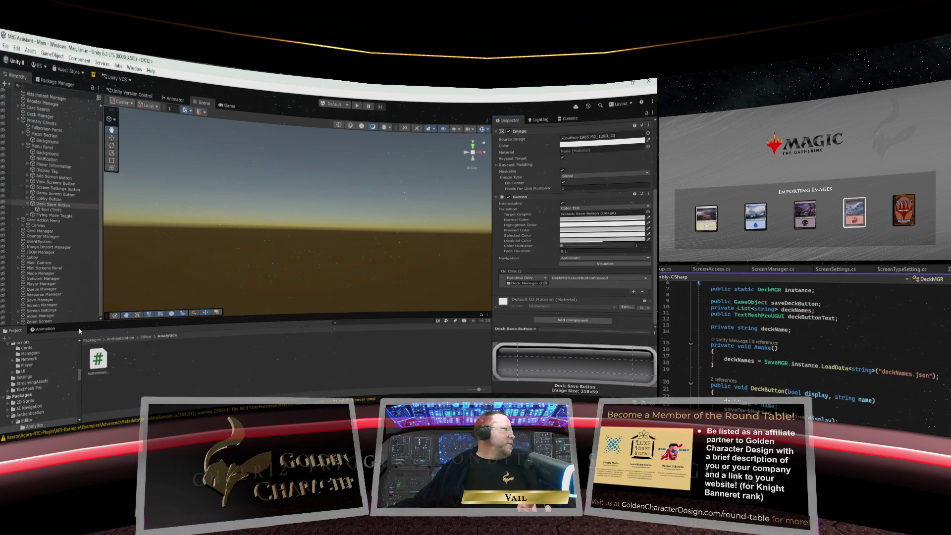
{"action": "left_click", "coordinate": [26, 370]}
Collapse Scripts, show the Prefab folder, and open the Focus Screen prefab for editing
{"action": "scroll", "coordinate": [29, 372], "scroll_direction": "up", "scroll_amount": 1}
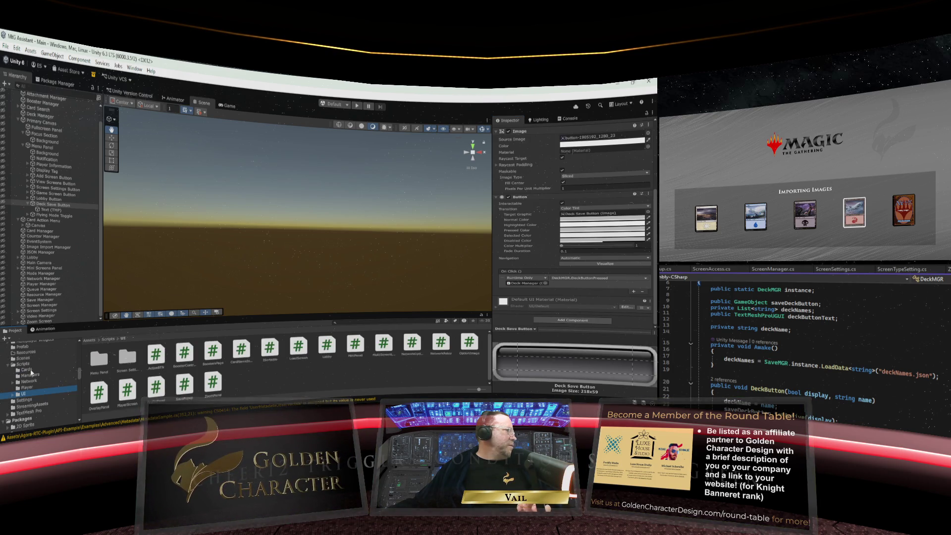
{"action": "left_click", "coordinate": [10, 365]}
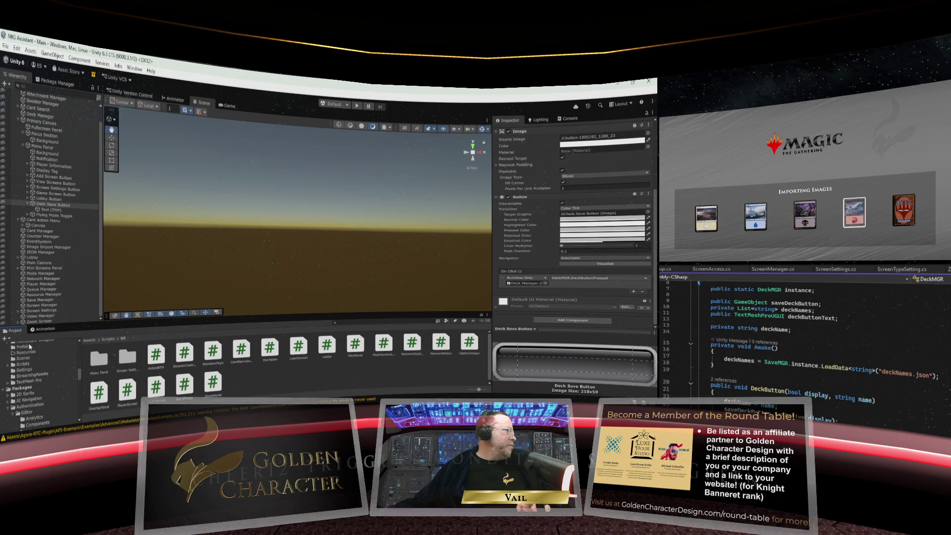
{"action": "left_click", "coordinate": [30, 346]}
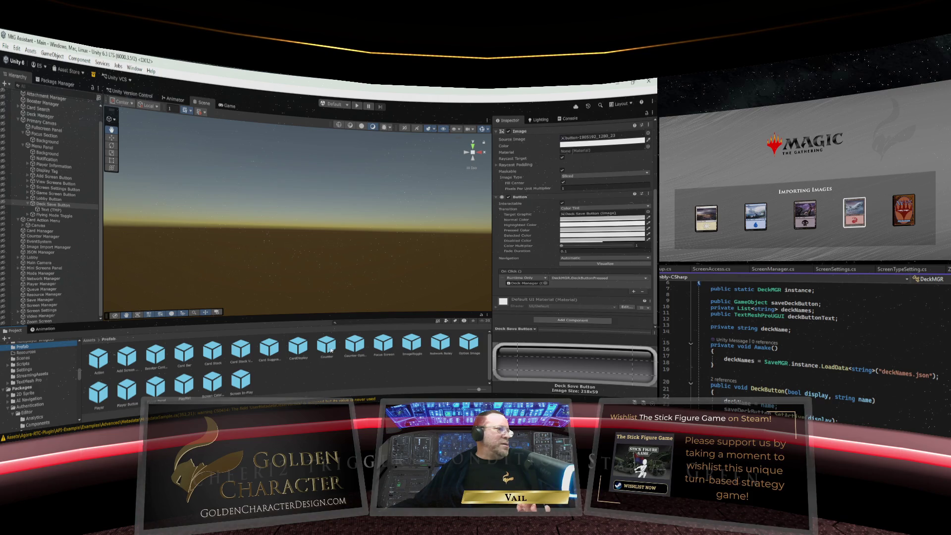
{"action": "double_click", "coordinate": [384, 345]}
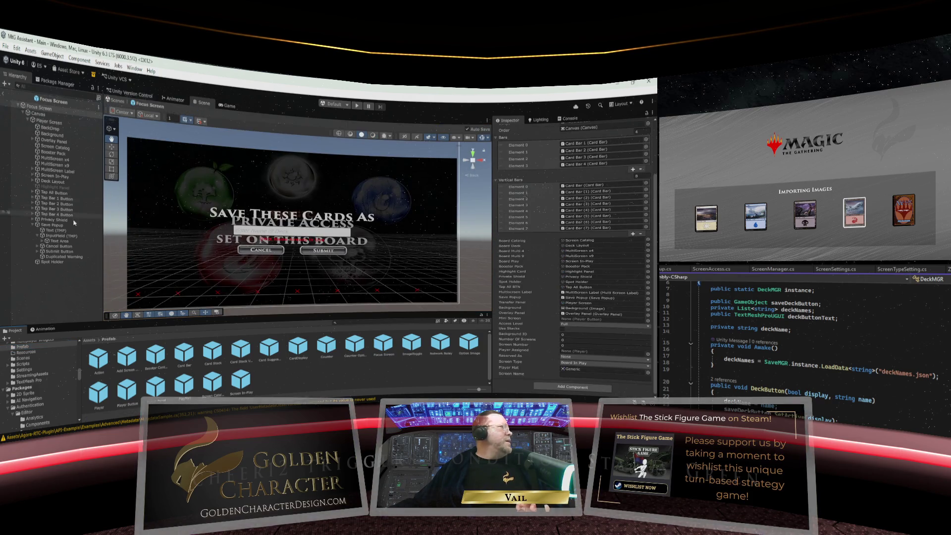
On Save Popup, set Attached To to Focus Screen and assign Submit Button
{"action": "left_click", "coordinate": [58, 224]}
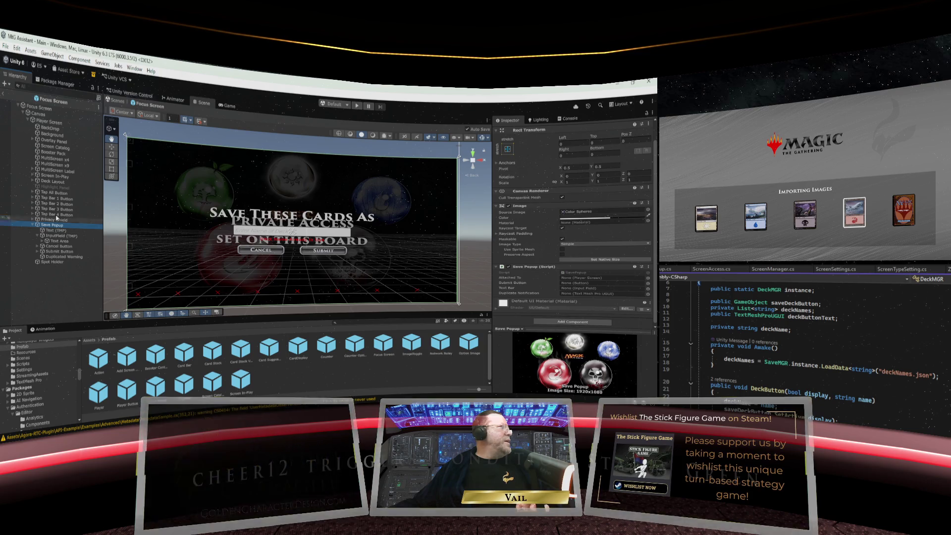
{"action": "left_click", "coordinate": [5, 110]}
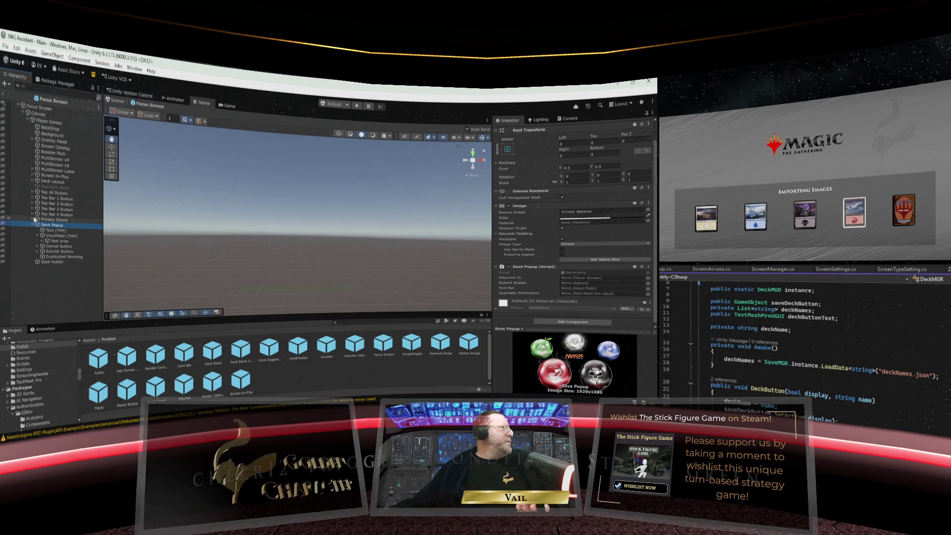
{"action": "left_click", "coordinate": [3, 224]}
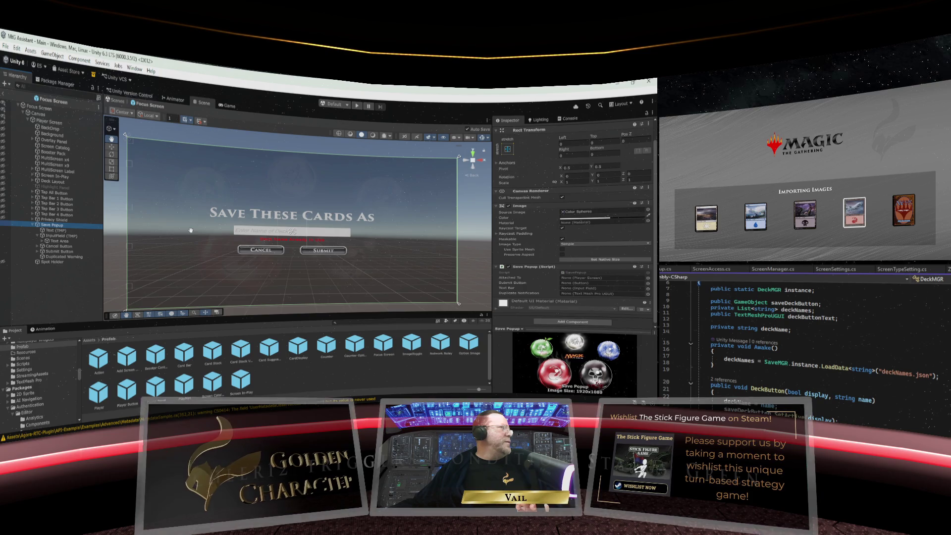
{"action": "scroll", "coordinate": [545, 241], "scroll_direction": "down", "scroll_amount": 1}
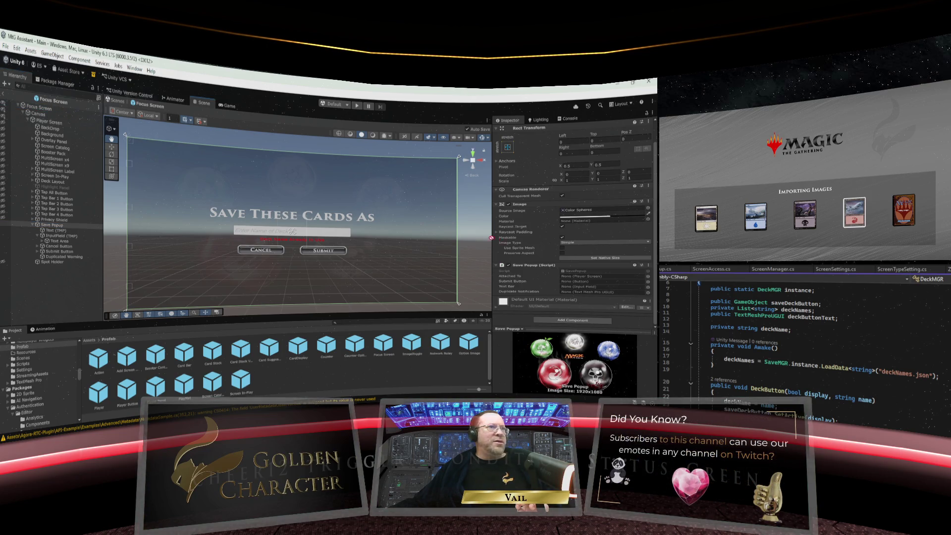
{"action": "left_click_drag", "start_coordinate": [565, 269], "coordinate": [577, 276]}
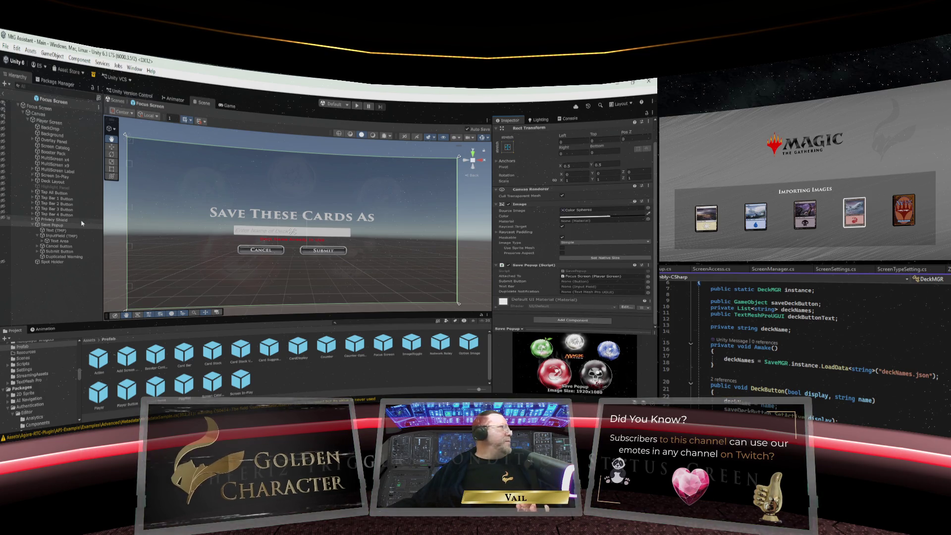
{"action": "left_click_drag", "start_coordinate": [55, 251], "coordinate": [573, 280]}
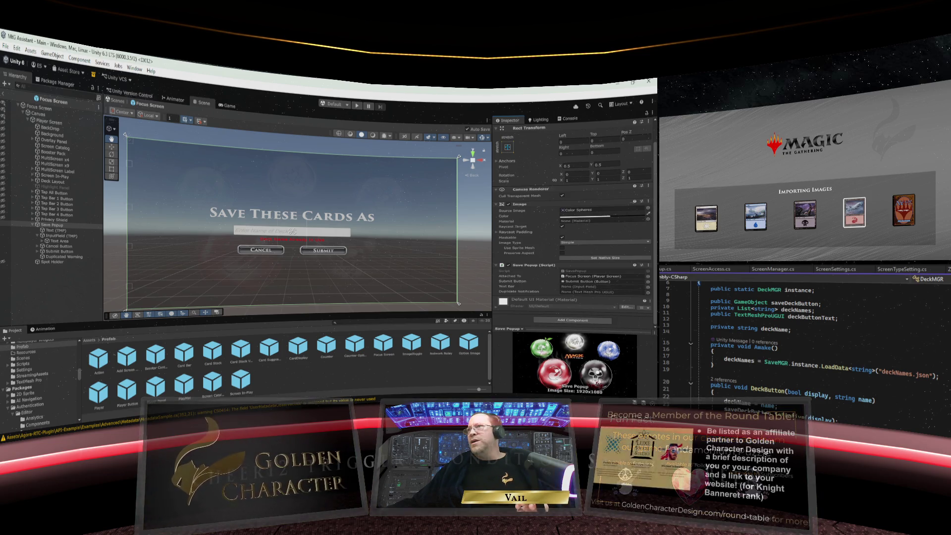
{"action": "scroll", "coordinate": [813, 343], "scroll_direction": "down", "scroll_amount": 5}
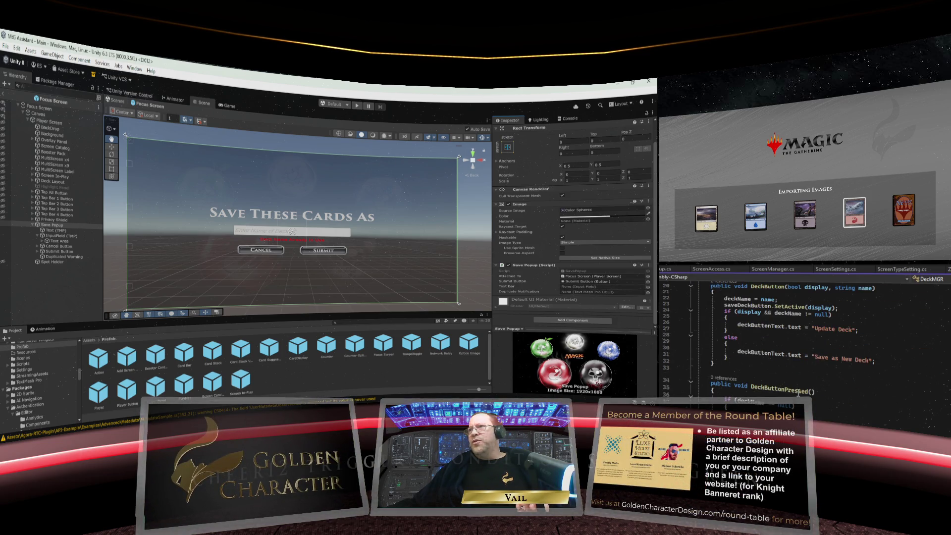
{"action": "scroll", "coordinate": [800, 387], "scroll_direction": "down", "scroll_amount": 1}
{"action": "scroll", "coordinate": [780, 364], "scroll_direction": "down", "scroll_amount": 4}
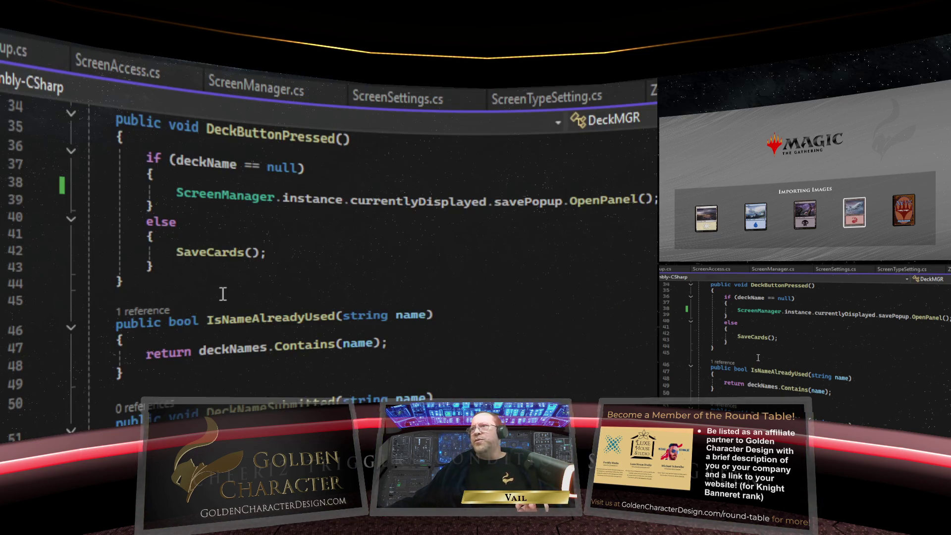
Switch to SavePopup.cs, review CancelPressed, and return to textBar's declaration on line 9
{"action": "scroll", "coordinate": [250, 314], "scroll_direction": "up", "scroll_amount": 5}
{"action": "scroll", "coordinate": [250, 313], "scroll_direction": "up", "scroll_amount": 5}
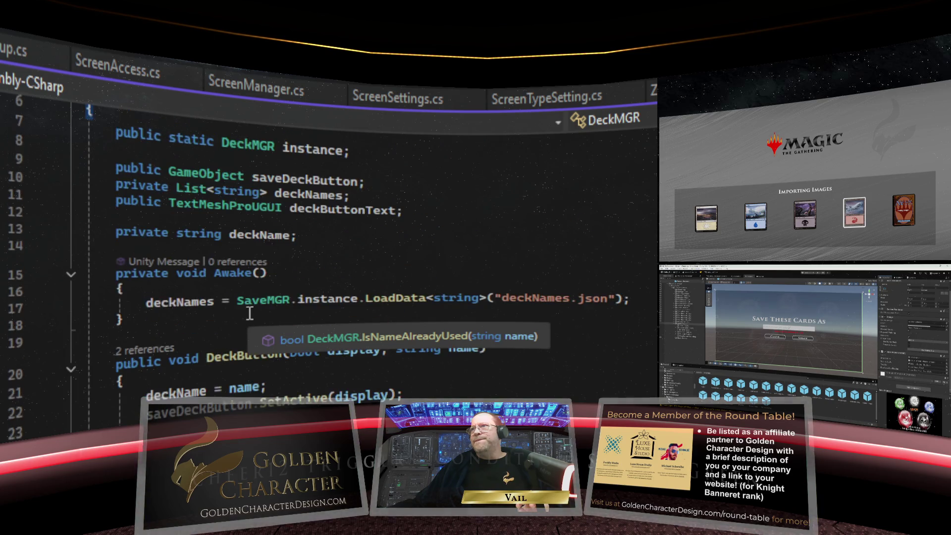
{"action": "scroll", "coordinate": [212, 320], "scroll_direction": "up", "scroll_amount": 2}
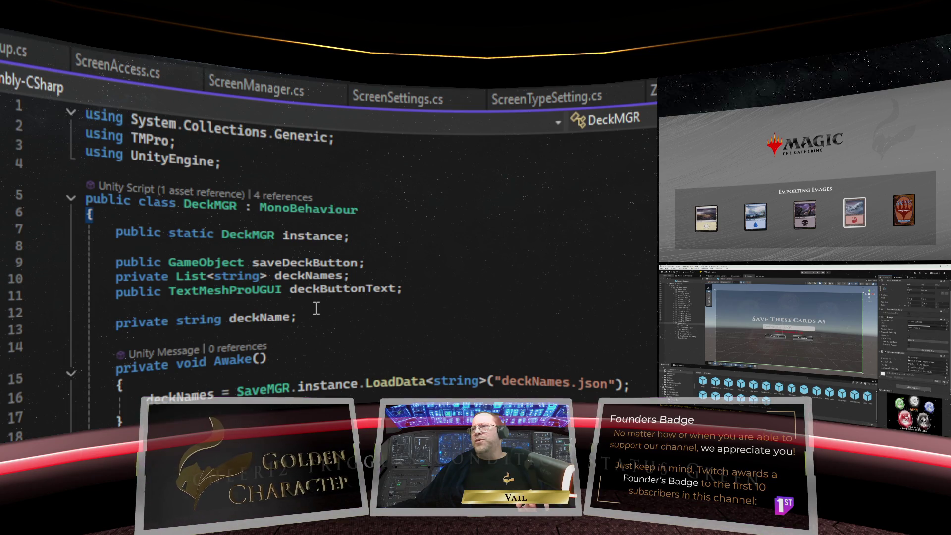
{"action": "left_click", "coordinate": [15, 49]}
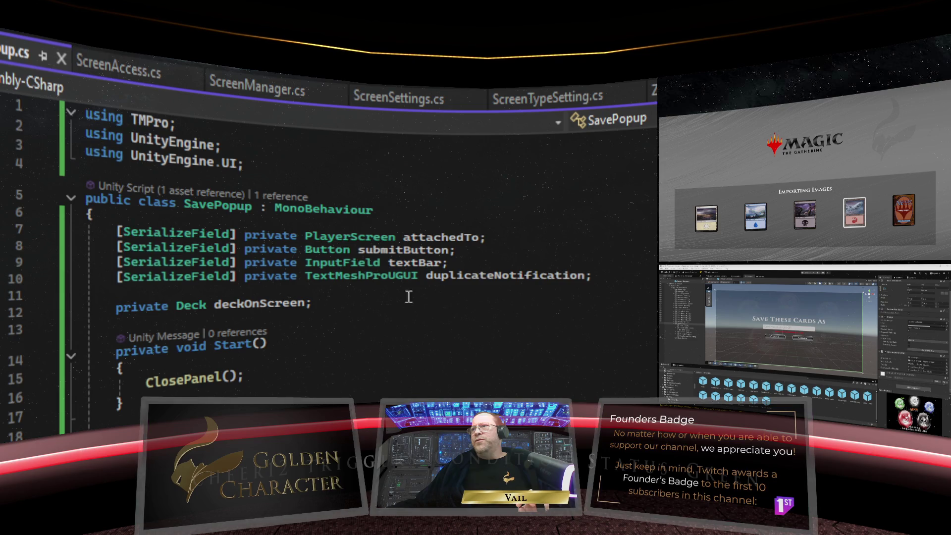
{"action": "scroll", "coordinate": [439, 290], "scroll_direction": "down", "scroll_amount": 9}
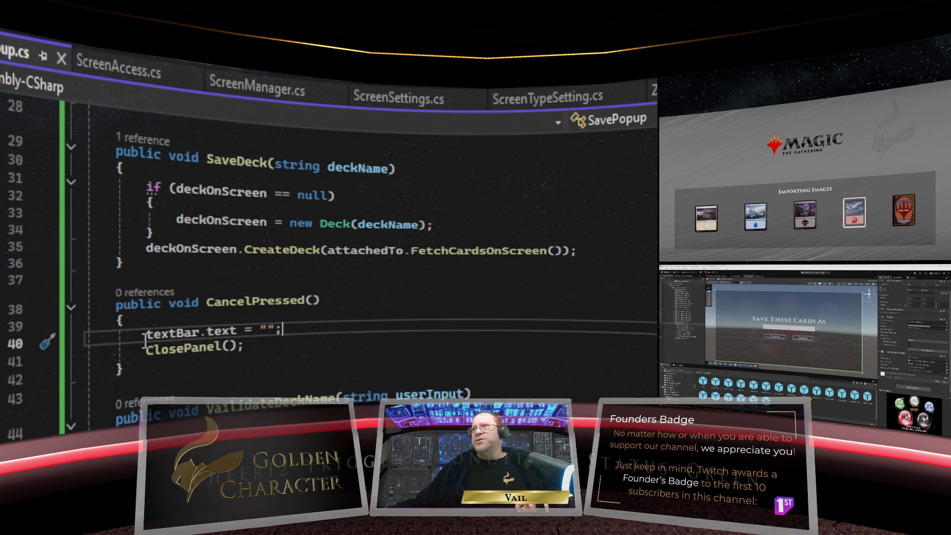
{"action": "mouse_move", "coordinate": [257, 329]}
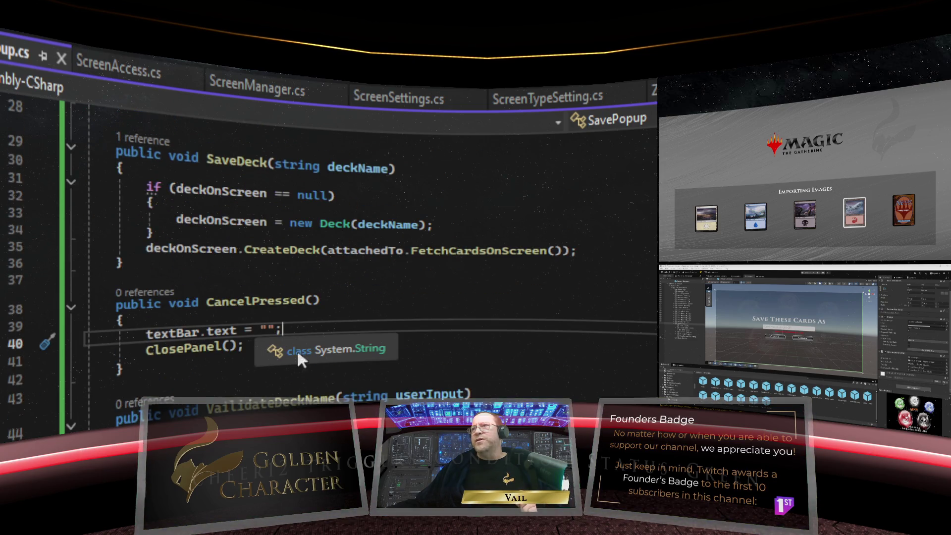
{"action": "left_click", "coordinate": [326, 325]}
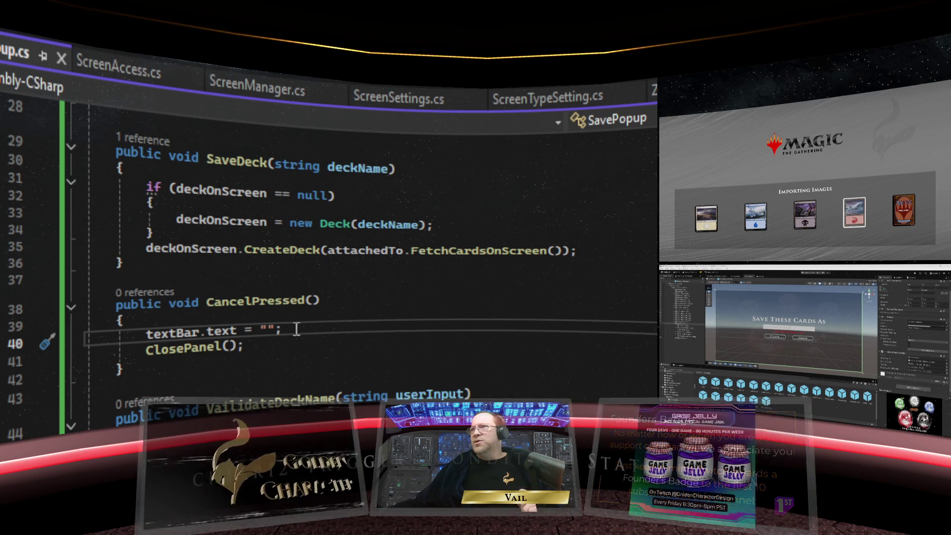
{"action": "left_click", "coordinate": [277, 346]}
{"action": "scroll", "coordinate": [277, 342], "scroll_direction": "up", "scroll_amount": 9}
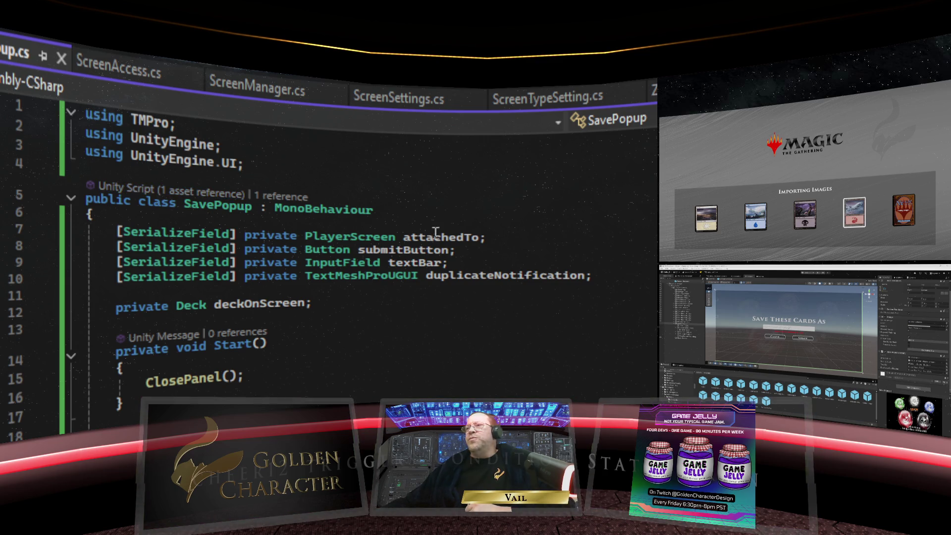
{"action": "left_click", "coordinate": [383, 262]}
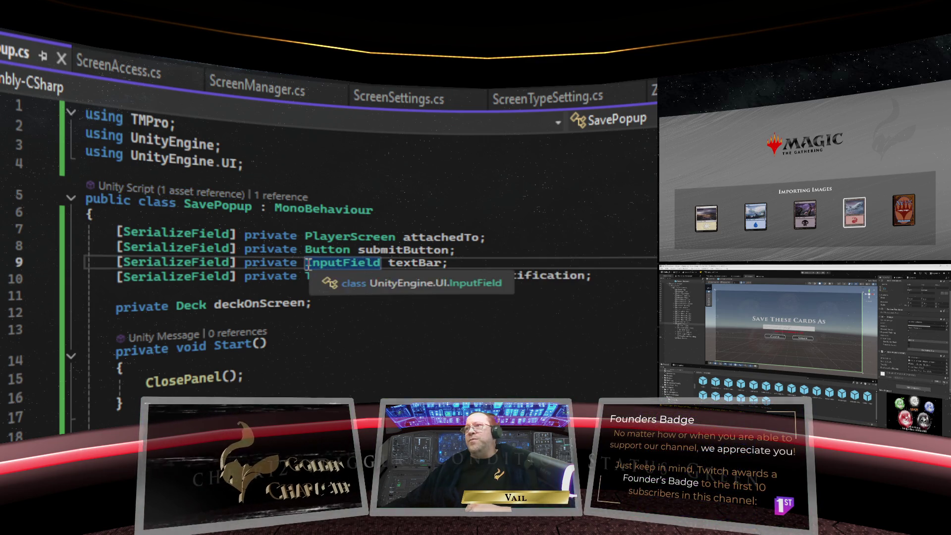
Change textBar's type to TMP_InputField, save SavePopup.cs, and return to Unity to recompile
{"action": "type", "text": "T"}
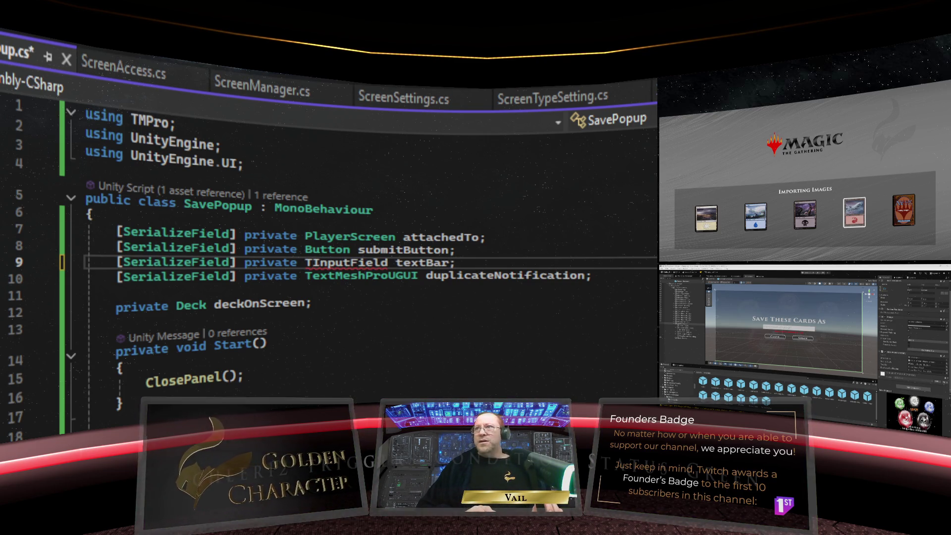
{"action": "type", "text": "MP"}
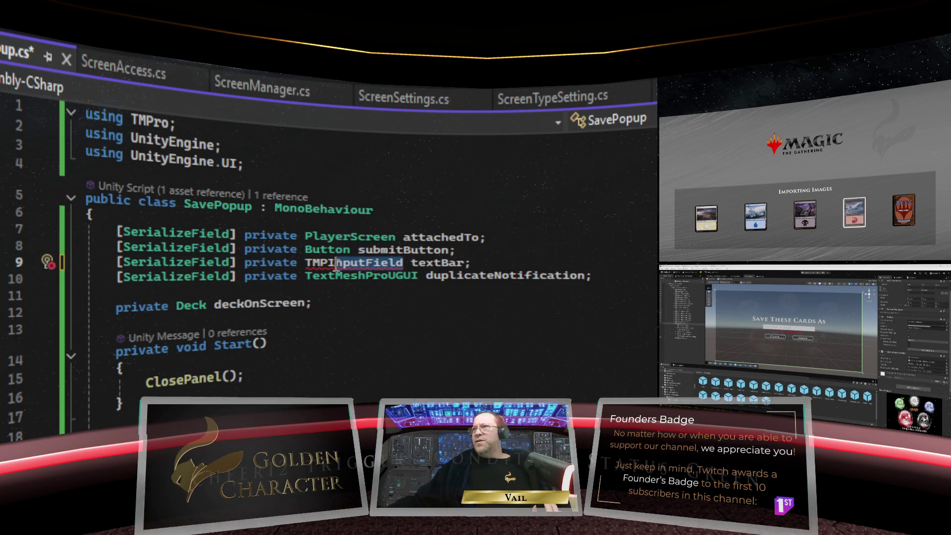
{"action": "key", "text": "Delete"}
{"action": "key", "text": "Delete"}
{"action": "key", "text": "Delete"}
{"action": "key", "text": "BackSpace"}
{"action": "key", "text": "BackSpace"}
{"action": "key", "text": "BackSpace"}
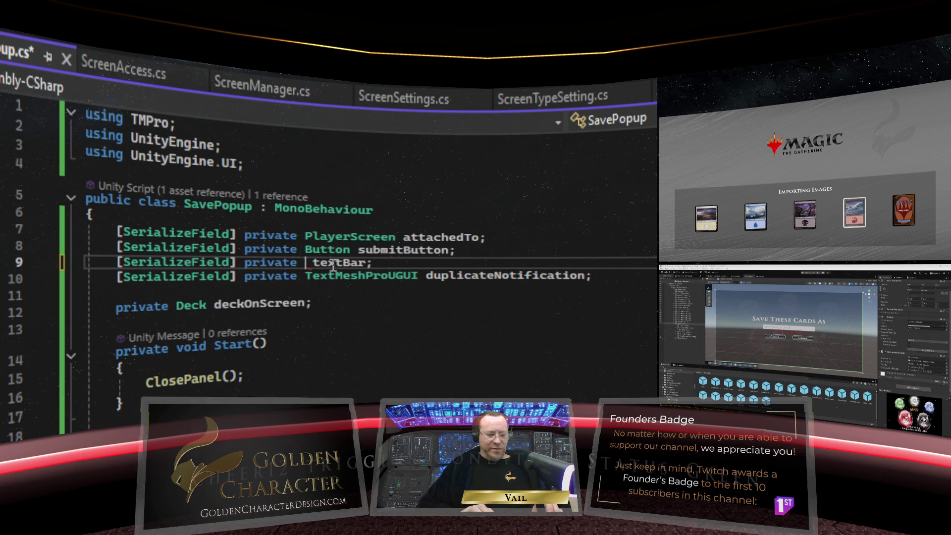
{"action": "type", "text": "TM"}
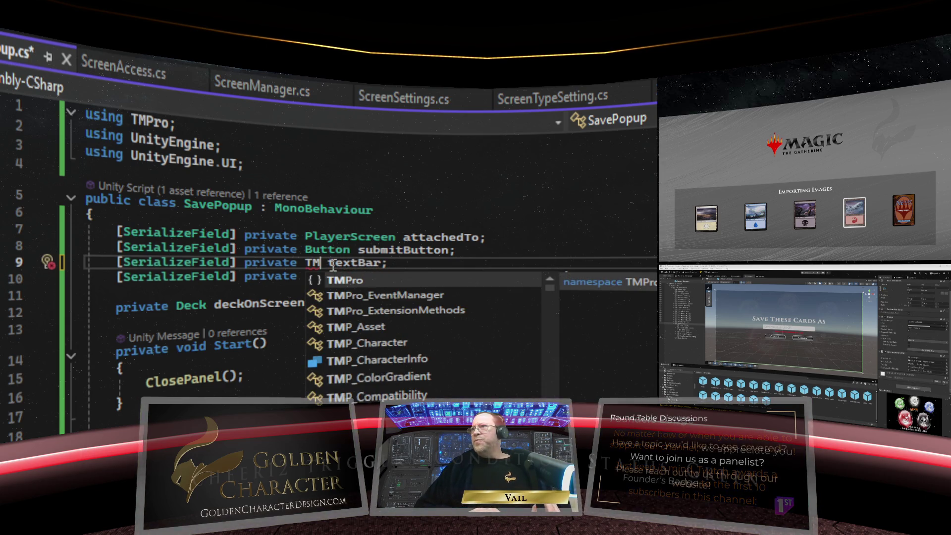
{"action": "scroll", "coordinate": [392, 350], "scroll_direction": "down", "scroll_amount": 1}
{"action": "scroll", "coordinate": [395, 346], "scroll_direction": "down", "scroll_amount": 4}
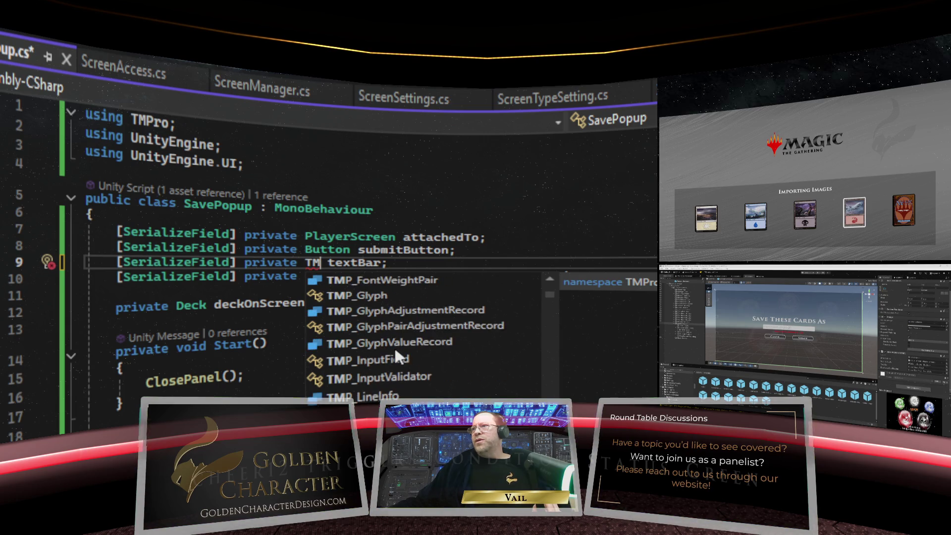
{"action": "double_click", "coordinate": [394, 356]}
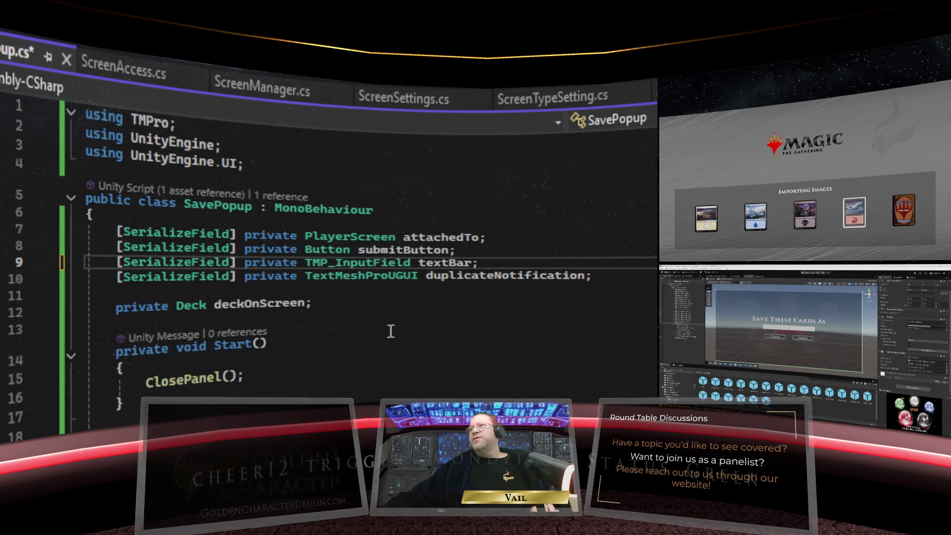
{"action": "left_click", "coordinate": [493, 313]}
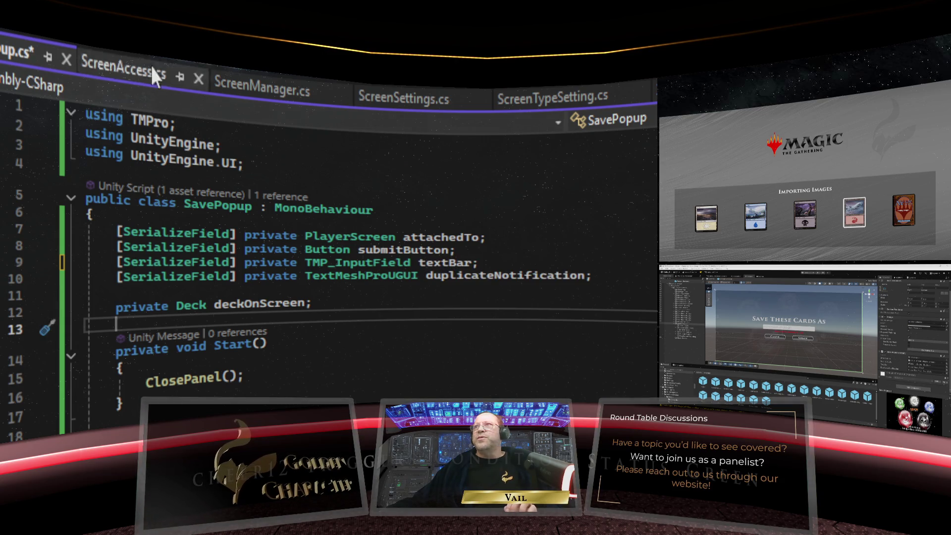
{"action": "key", "text": "ctrl+s"}
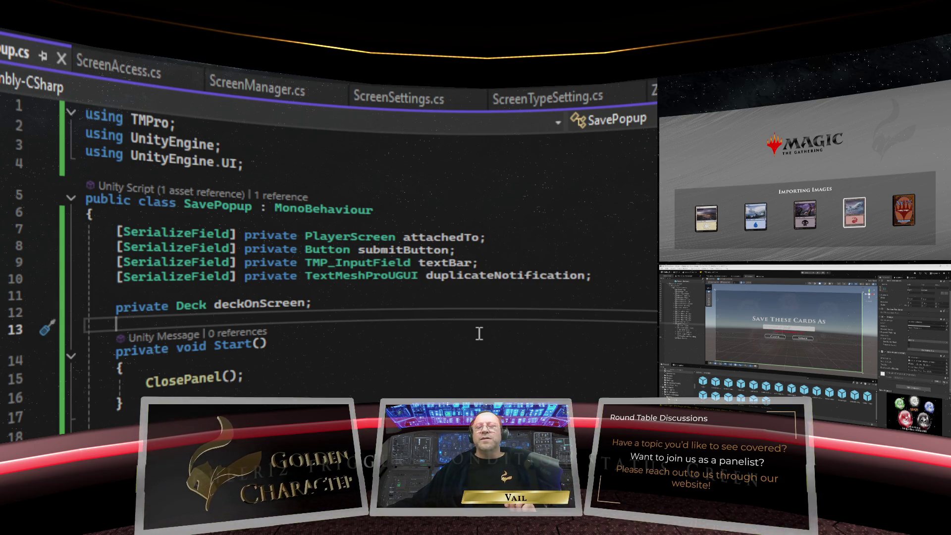
{"action": "key", "text": "alt+Tab"}
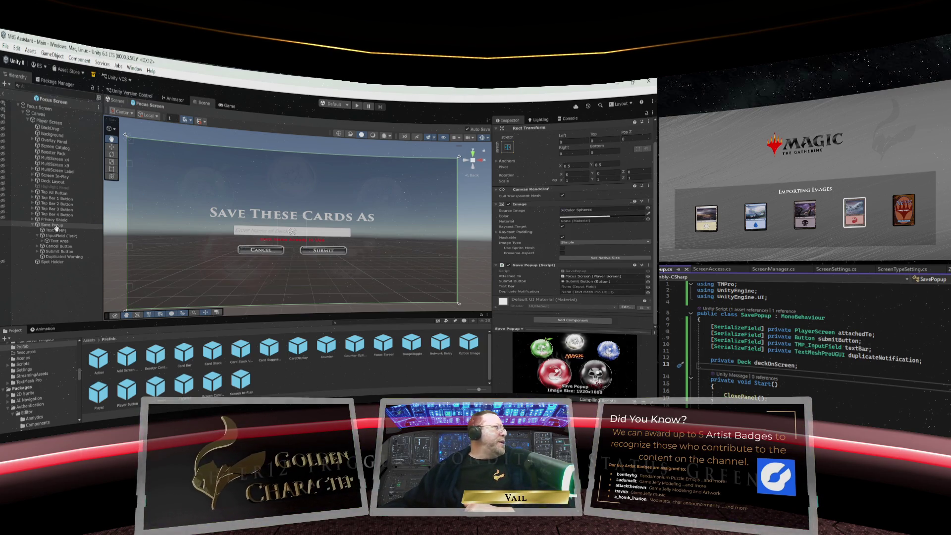
Assign InputField (TMP) to Text Bar and Duplicated Warning to Duplicate Notification on Save Popup
{"action": "double_click", "coordinate": [50, 226]}
{"action": "left_click_drag", "start_coordinate": [574, 311], "coordinate": [579, 302]}
{"action": "scroll", "coordinate": [581, 304], "scroll_direction": "down", "scroll_amount": 1}
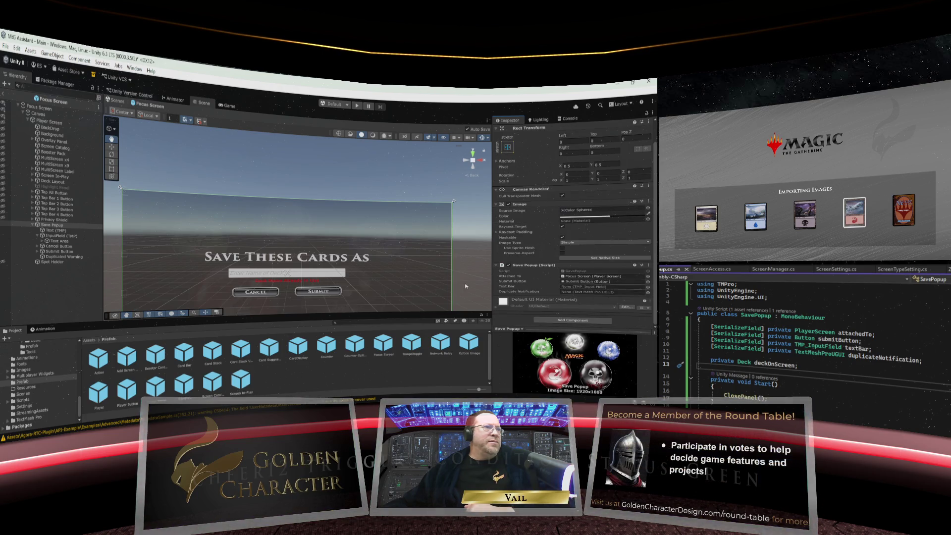
{"action": "left_click_drag", "start_coordinate": [57, 237], "coordinate": [395, 270]}
{"action": "left_click_drag", "start_coordinate": [564, 285], "coordinate": [575, 286]}
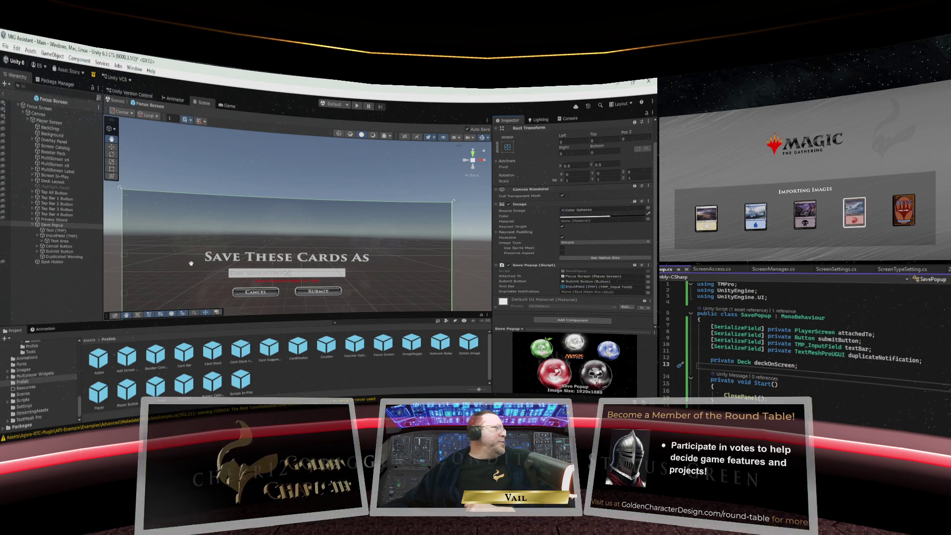
{"action": "left_click_drag", "start_coordinate": [55, 257], "coordinate": [577, 292]}
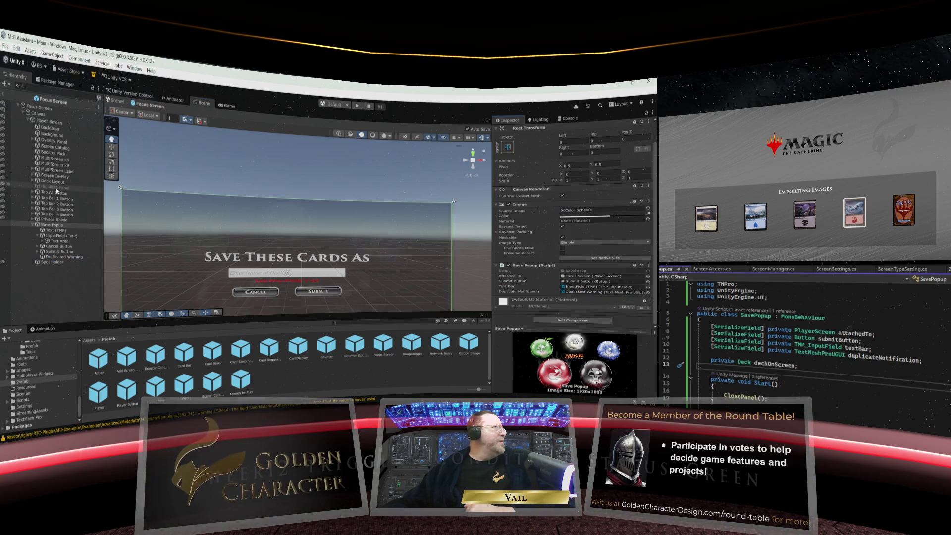
{"action": "left_click_drag", "start_coordinate": [282, 229], "coordinate": [292, 179]}
{"action": "scroll", "coordinate": [317, 230], "scroll_direction": "up", "scroll_amount": 2}
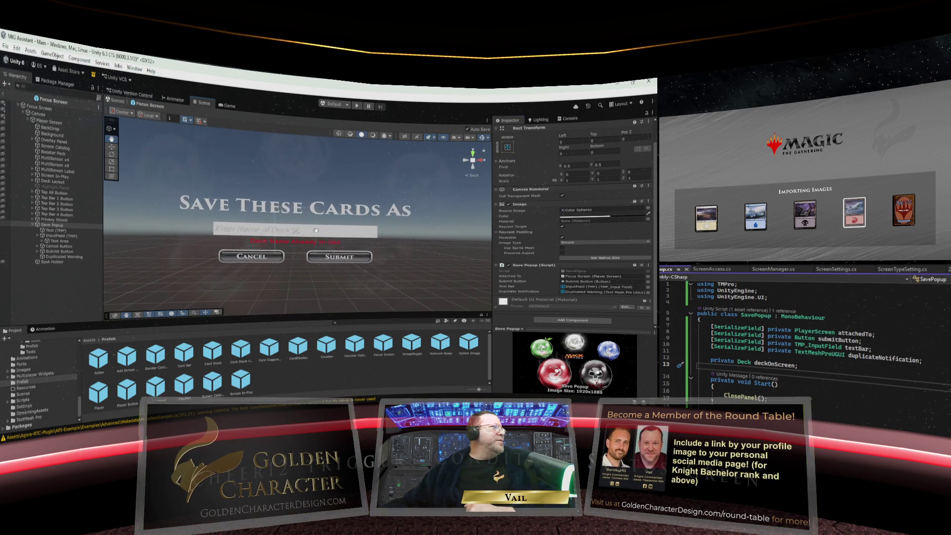
{"action": "scroll", "coordinate": [316, 230], "scroll_direction": "down", "scroll_amount": 1}
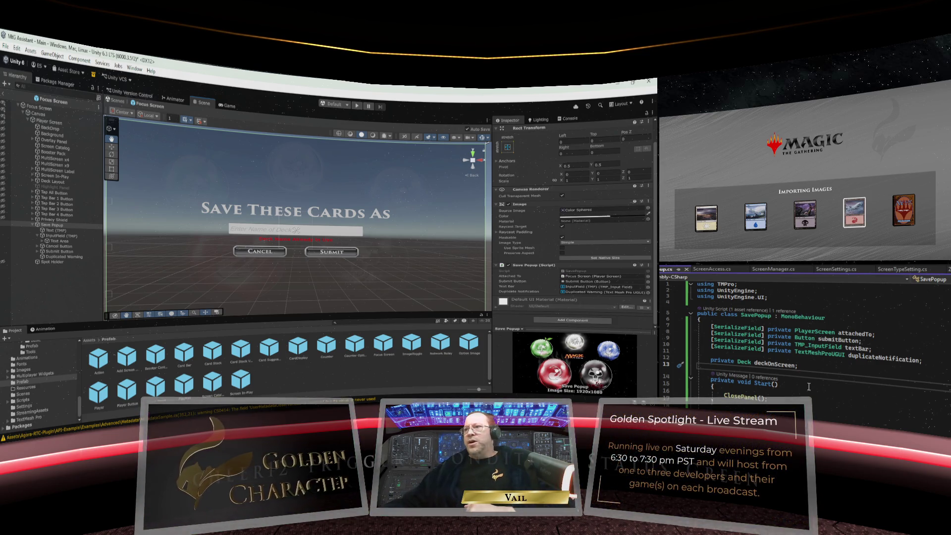
{"action": "scroll", "coordinate": [809, 386], "scroll_direction": "down", "scroll_amount": 10}
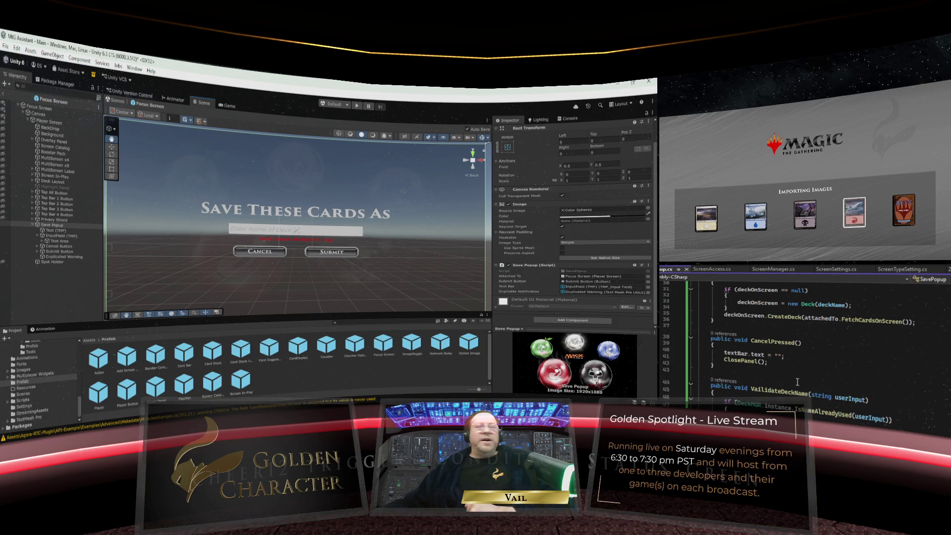
{"action": "scroll", "coordinate": [797, 382], "scroll_direction": "up", "scroll_amount": 3}
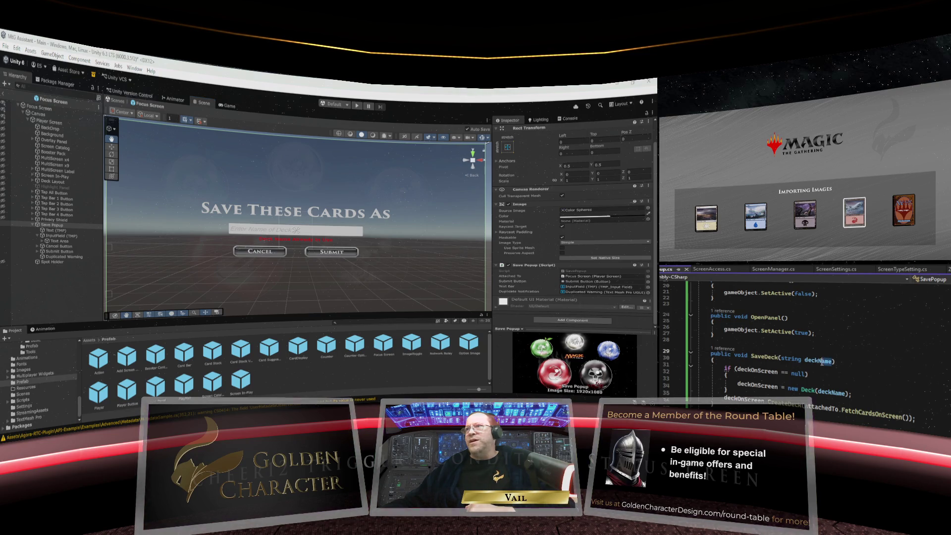
Remove the deckName string parameter from SaveDeck
{"action": "double_click", "coordinate": [790, 358]}
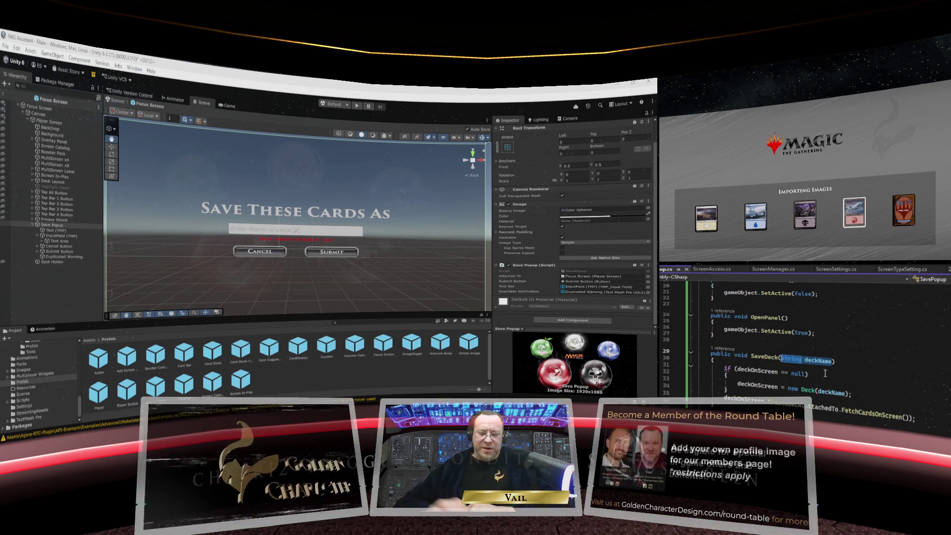
{"action": "key", "text": "ctrl+shift+Right"}
{"action": "key", "text": "Delete"}
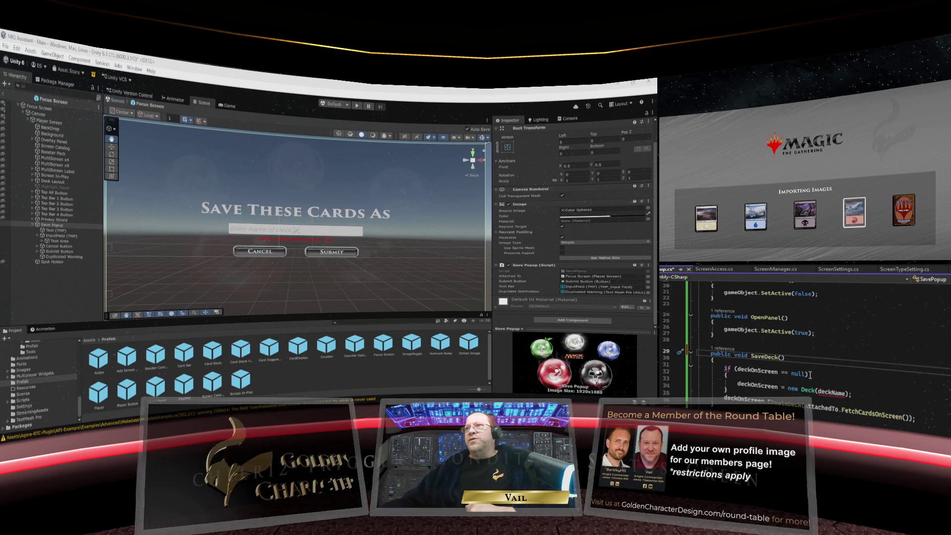
{"action": "scroll", "coordinate": [758, 376], "scroll_direction": "up", "scroll_amount": 7}
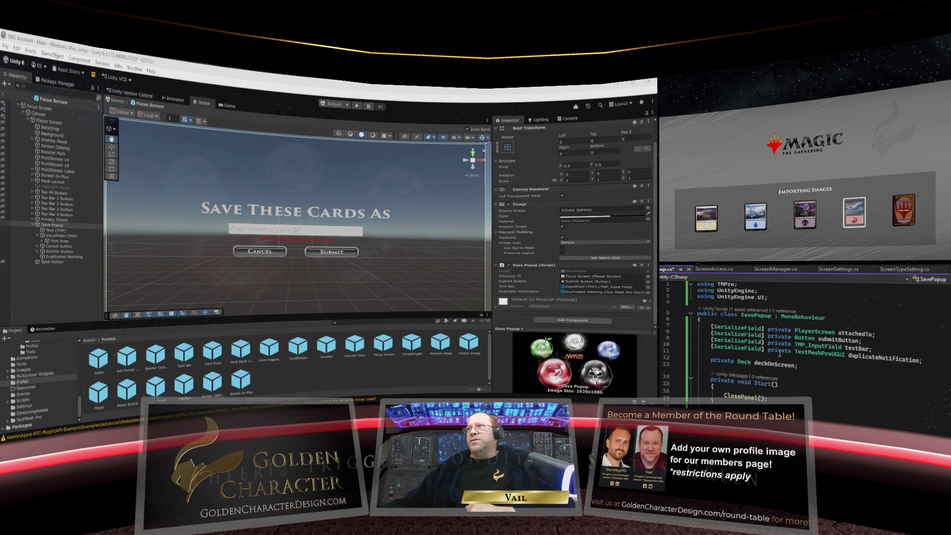
{"action": "type", "text": "e"}
Rename the textBar field to textField, including its use on line 40
{"action": "double_click", "coordinate": [857, 349]}
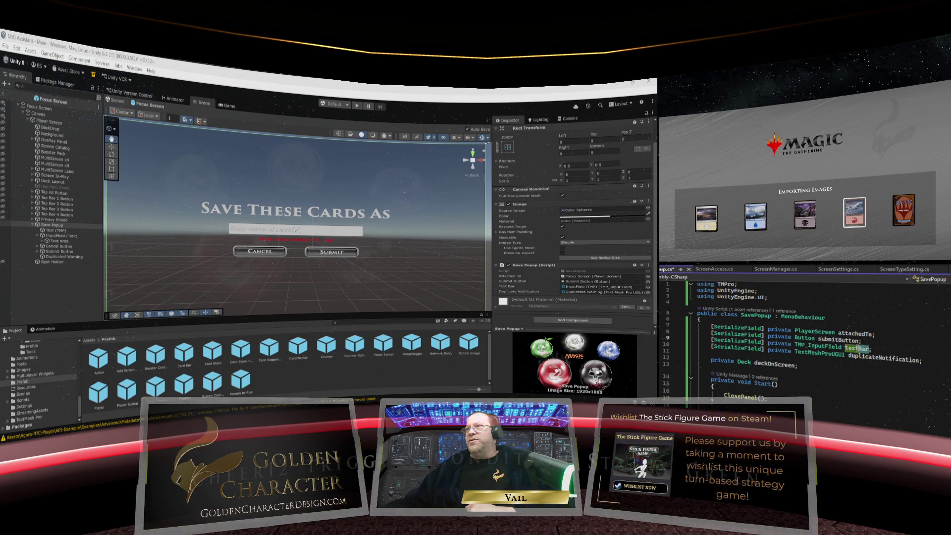
{"action": "type", "text": "textField"}
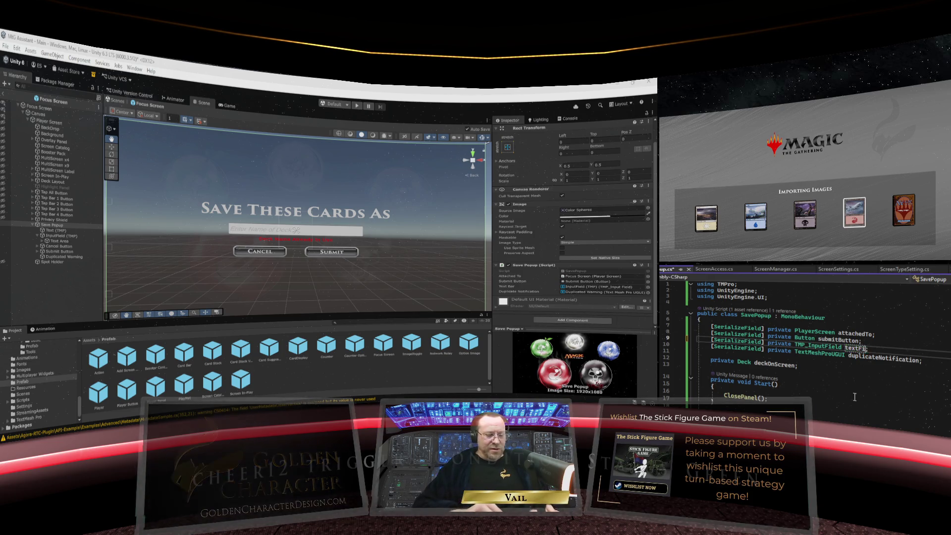
{"action": "scroll", "coordinate": [854, 396], "scroll_direction": "down", "scroll_amount": 10}
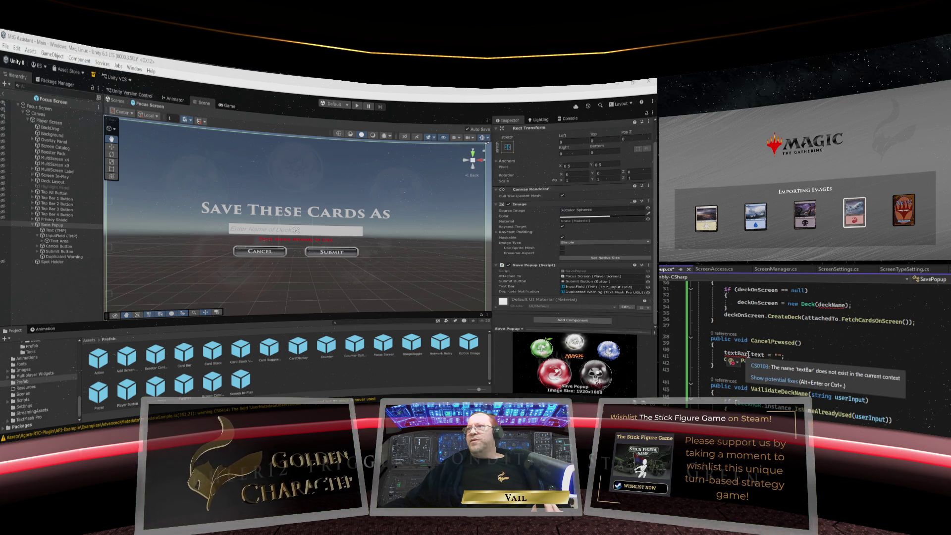
{"action": "left_click_drag", "start_coordinate": [747, 352], "coordinate": [737, 353]}
{"action": "type", "text": "Field"}
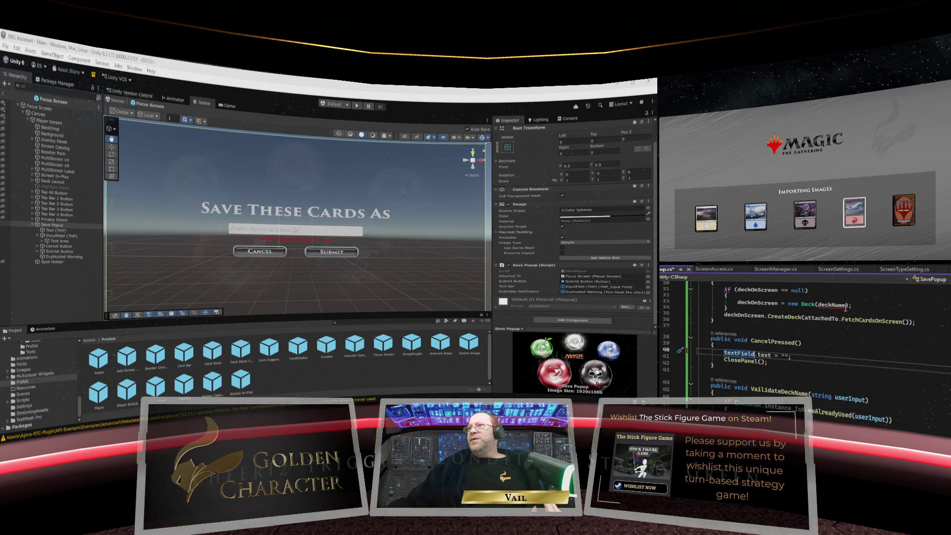
{"action": "scroll", "coordinate": [834, 311], "scroll_direction": "up", "scroll_amount": 2}
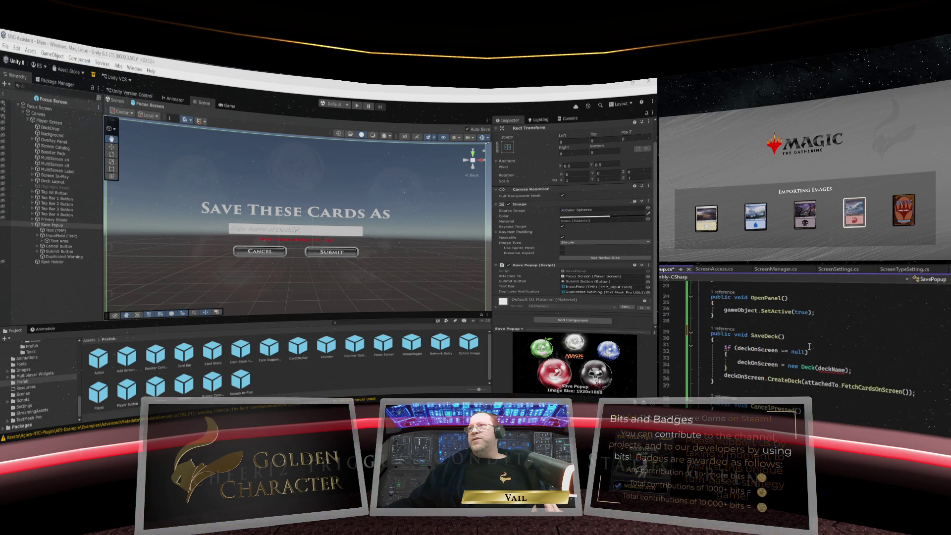
{"action": "scroll", "coordinate": [808, 342], "scroll_direction": "down", "scroll_amount": 1}
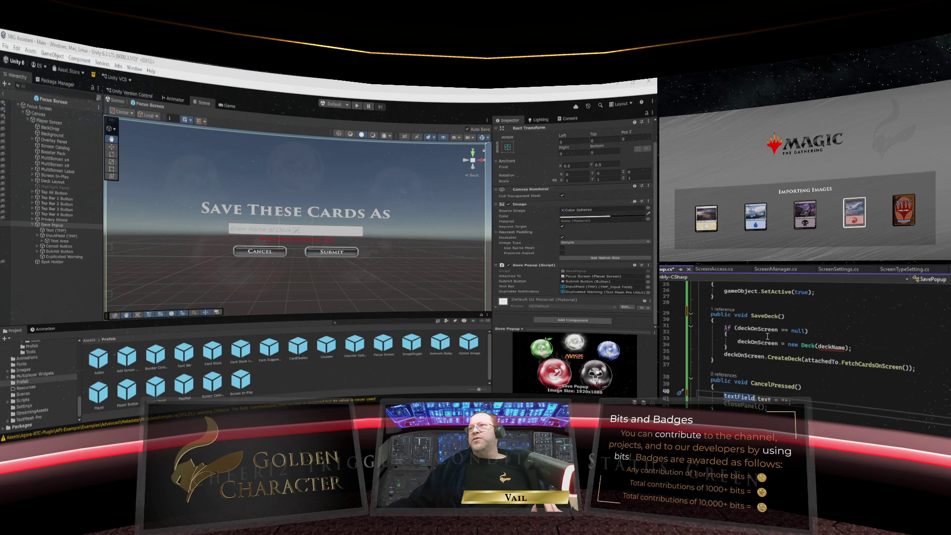
Pass textField.text instead of deckName to the new Deck call
{"action": "left_click", "coordinate": [821, 348]}
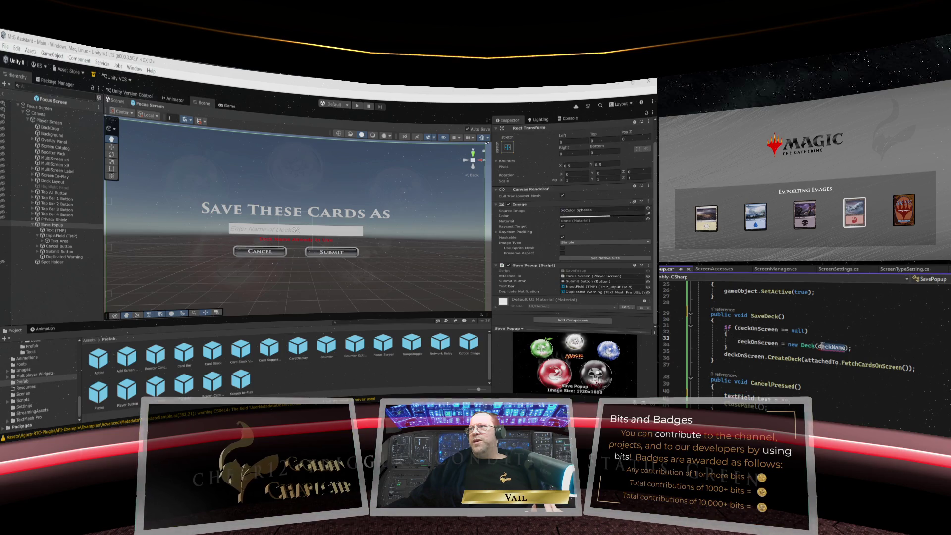
{"action": "double_click", "coordinate": [819, 347]}
{"action": "type", "text": "text"}
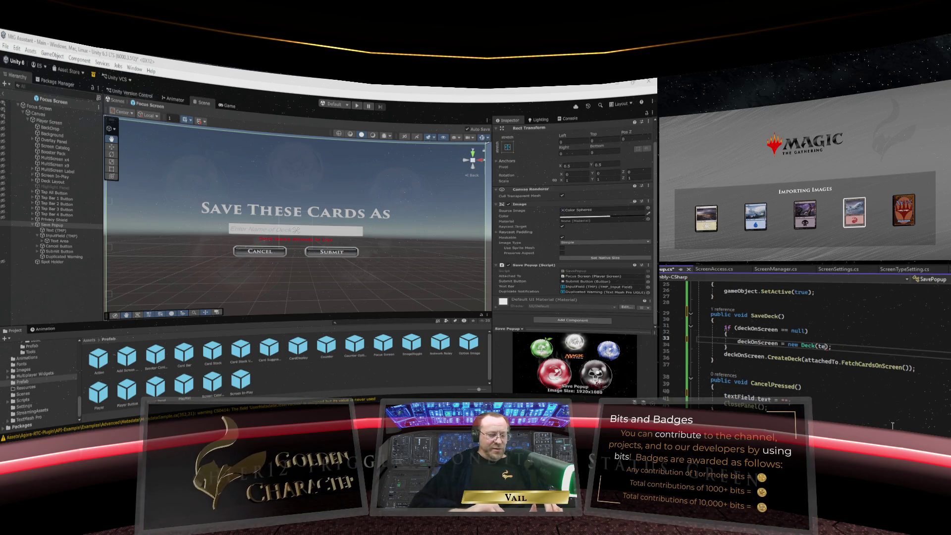
{"action": "type", "text": "Field.t"}
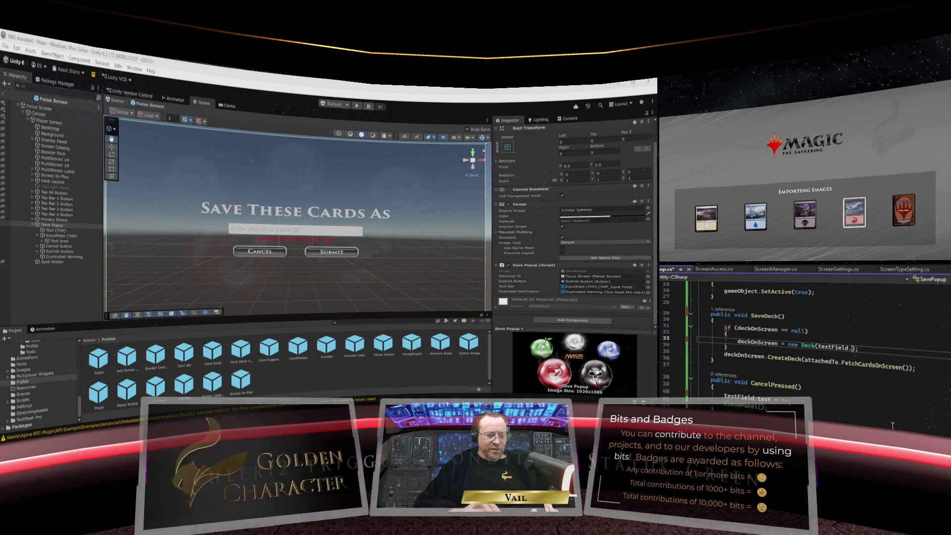
{"action": "type", "text": "ext"}
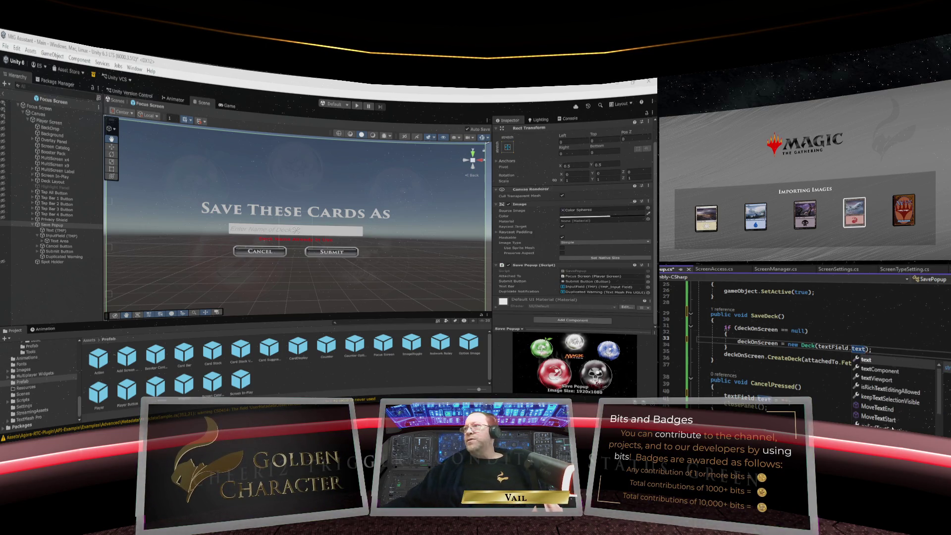
{"action": "key", "text": "Escape"}
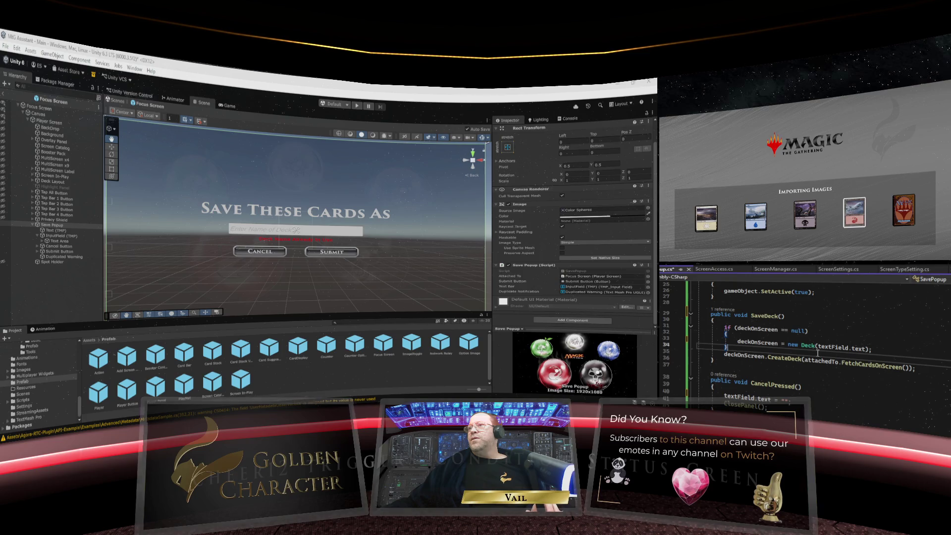
{"action": "left_click", "coordinate": [828, 373]}
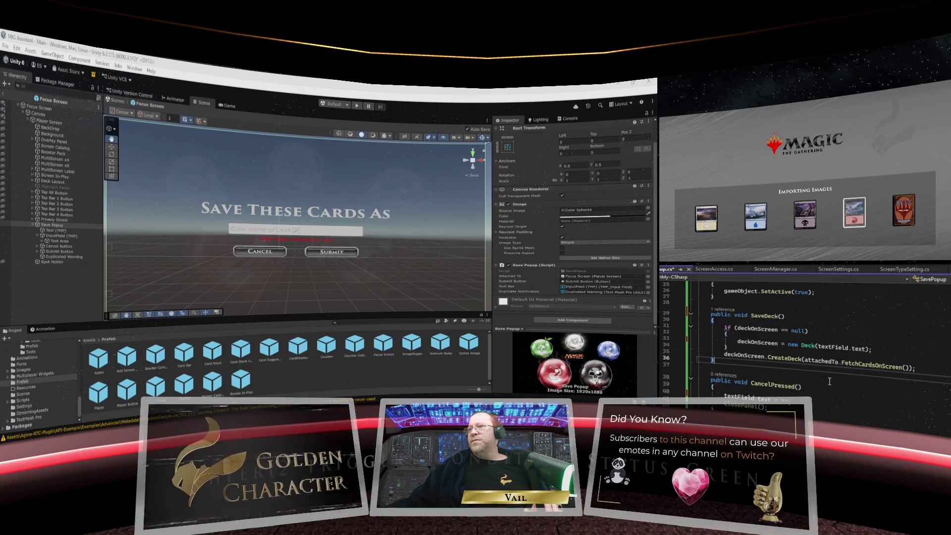
{"action": "left_click", "coordinate": [876, 352]}
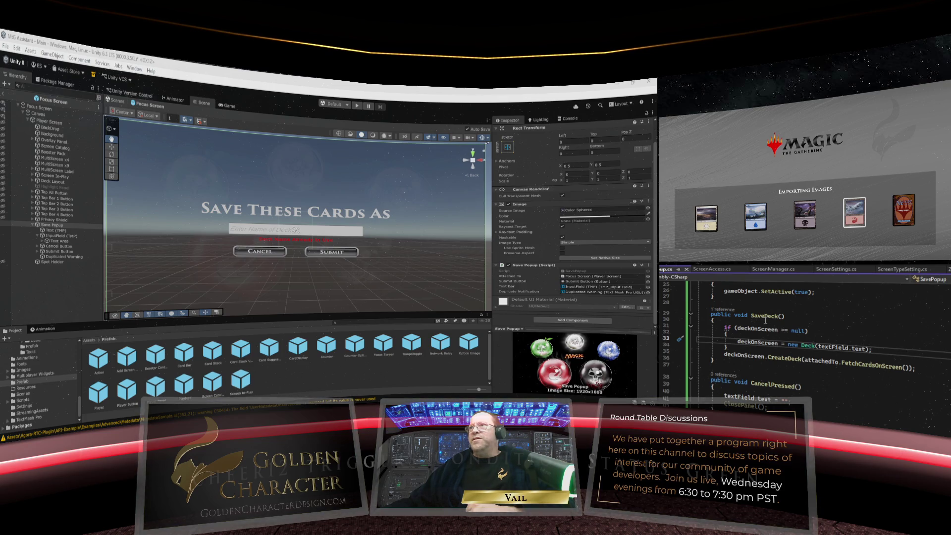
Add ClosePanel(); after the CreateDeck call and save the script
{"action": "left_click", "coordinate": [918, 370]}
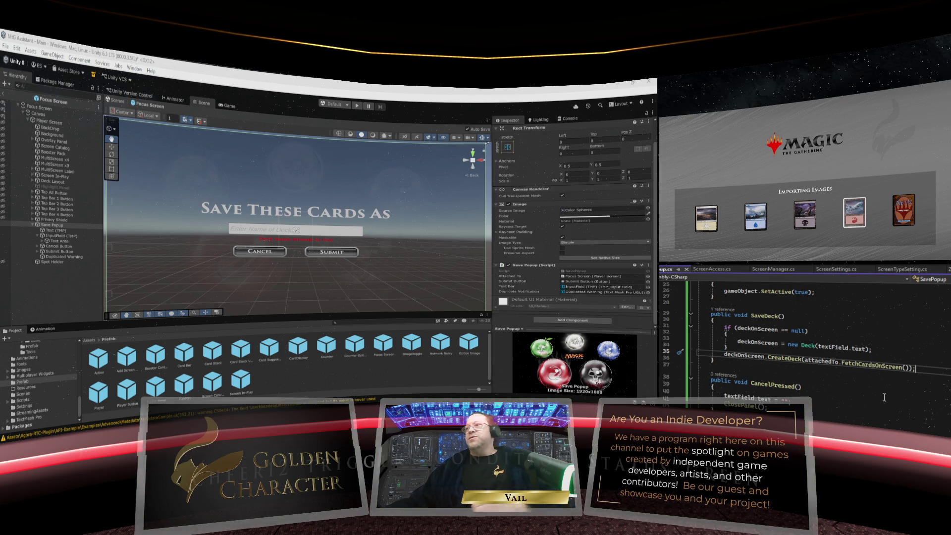
{"action": "key", "text": "Return"}
{"action": "type", "text": "ClosePanel"}
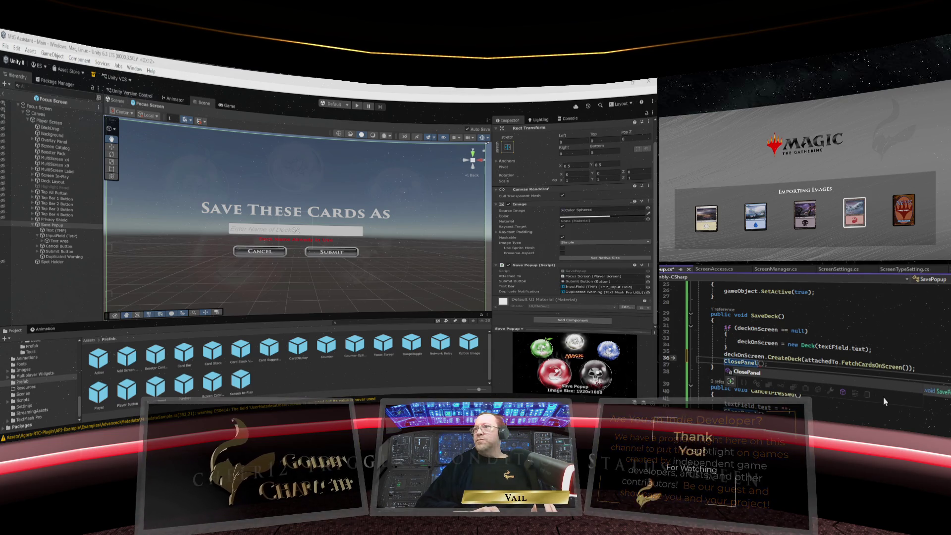
{"action": "key", "text": "Tab"}
{"action": "type", "text": "()"}
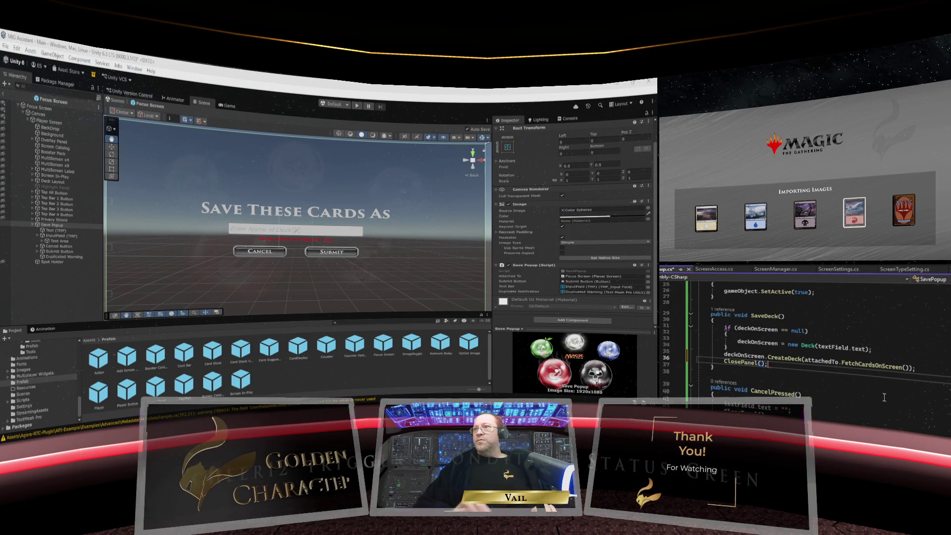
{"action": "left_click", "coordinate": [849, 395]}
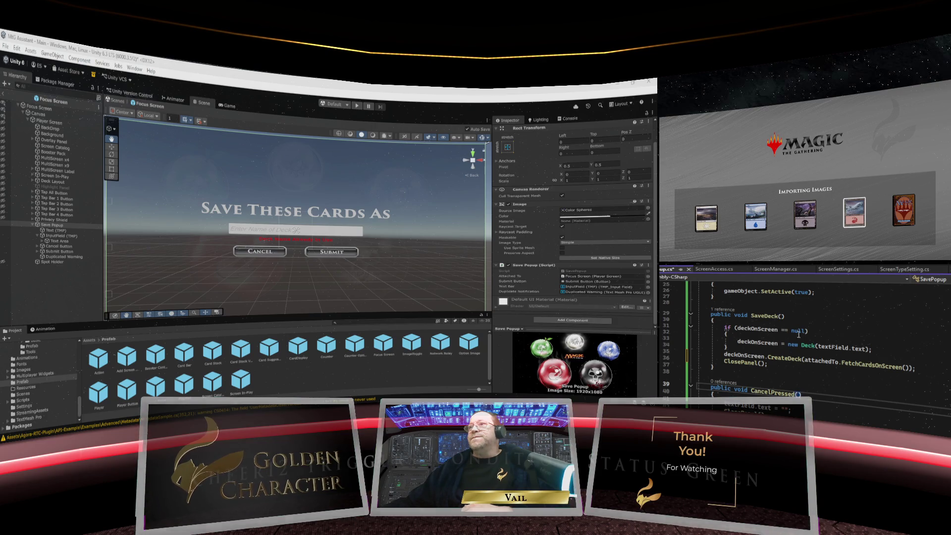
{"action": "key", "text": "ctrl+s"}
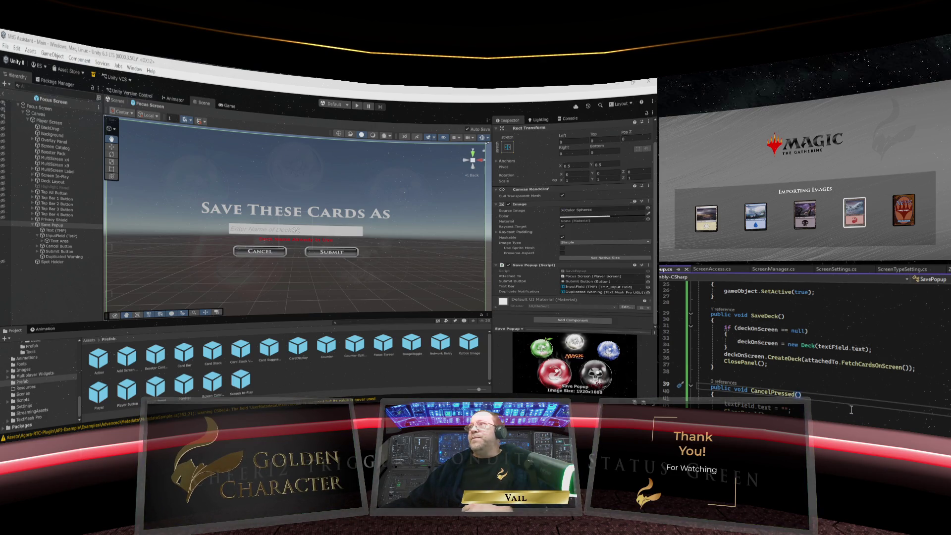
{"action": "scroll", "coordinate": [822, 381], "scroll_direction": "down", "scroll_amount": 3}
{"action": "scroll", "coordinate": [823, 381], "scroll_direction": "up", "scroll_amount": 7}
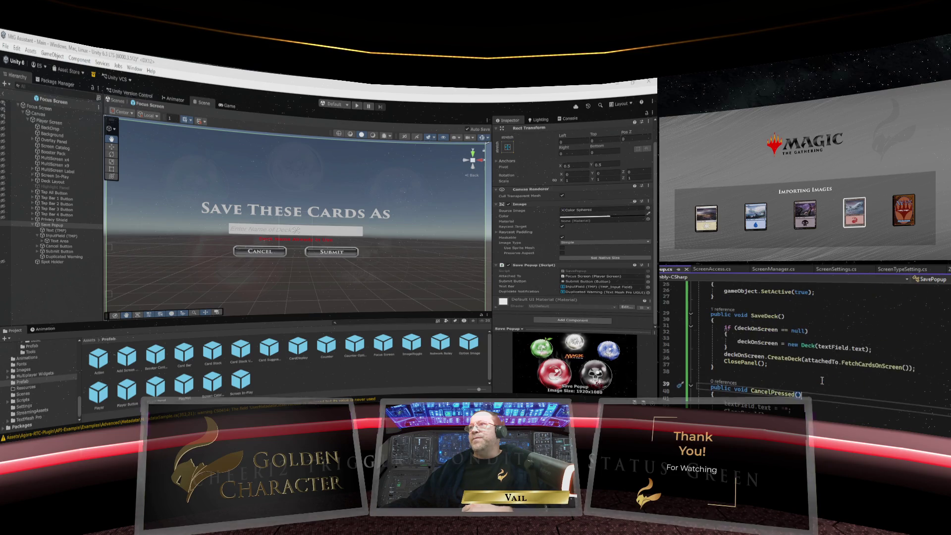
{"action": "scroll", "coordinate": [823, 381], "scroll_direction": "down", "scroll_amount": 4}
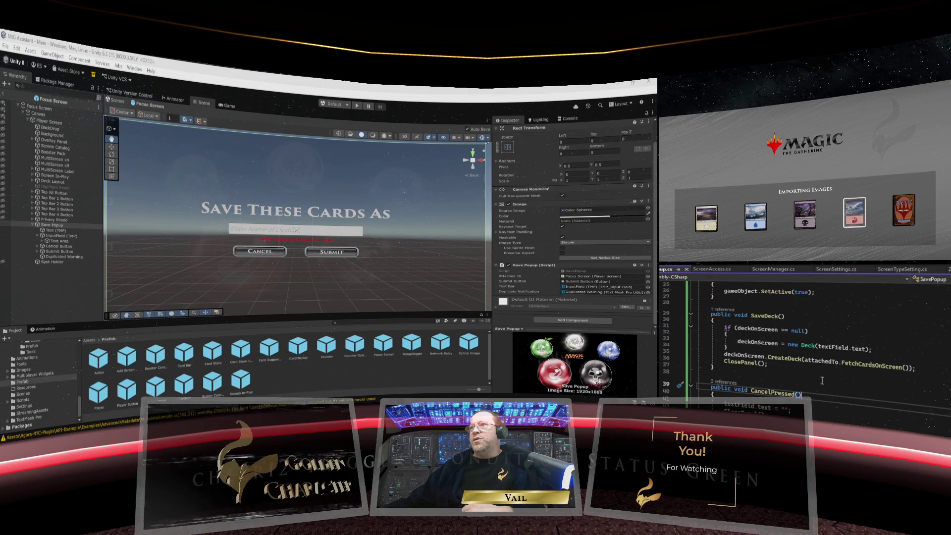
{"action": "scroll", "coordinate": [822, 381], "scroll_direction": "up", "scroll_amount": 2}
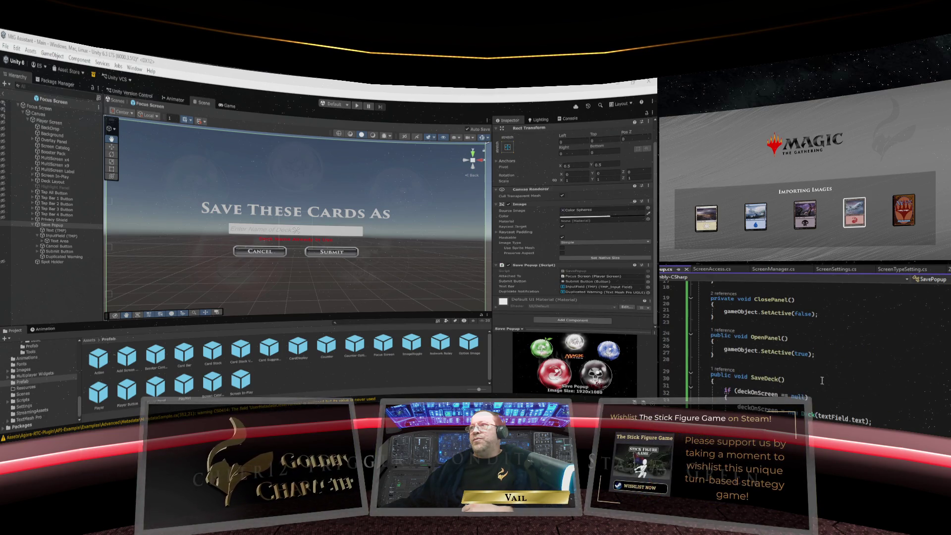
{"action": "scroll", "coordinate": [822, 381], "scroll_direction": "up", "scroll_amount": 2}
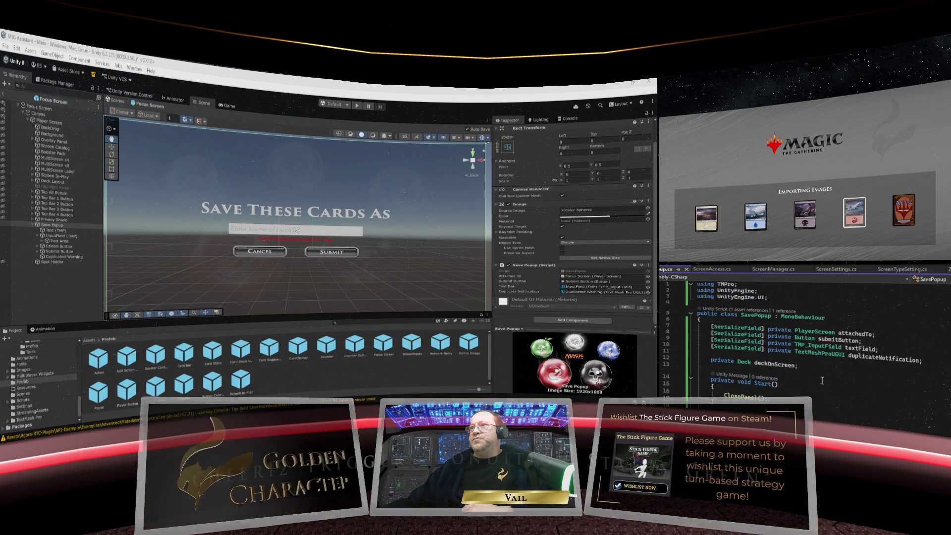
{"action": "scroll", "coordinate": [822, 380], "scroll_direction": "down", "scroll_amount": 3}
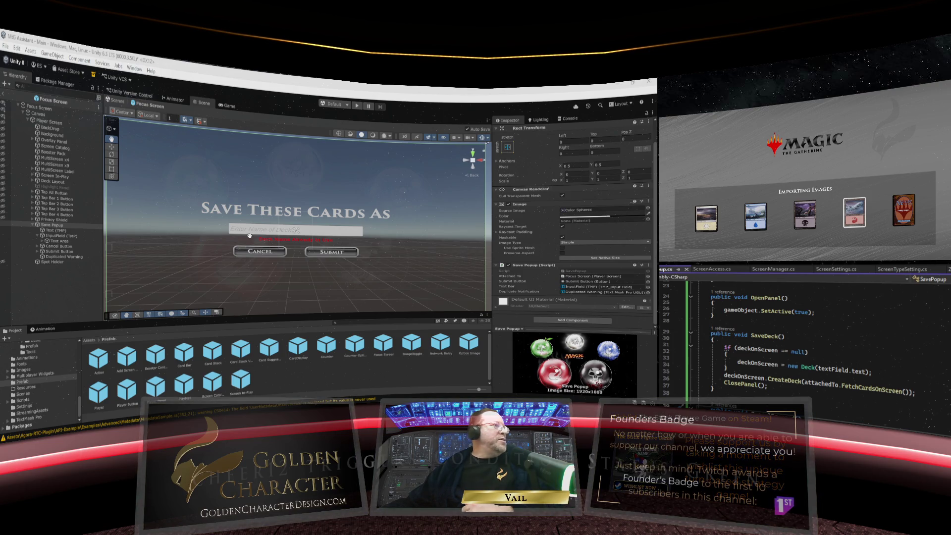
{"action": "mouse_move", "coordinate": [247, 155]}
{"action": "left_mouse_down"}
{"action": "mouse_move", "coordinate": [270, 198]}
{"action": "mouse_move", "coordinate": [229, 131]}
{"action": "left_mouse_up"}
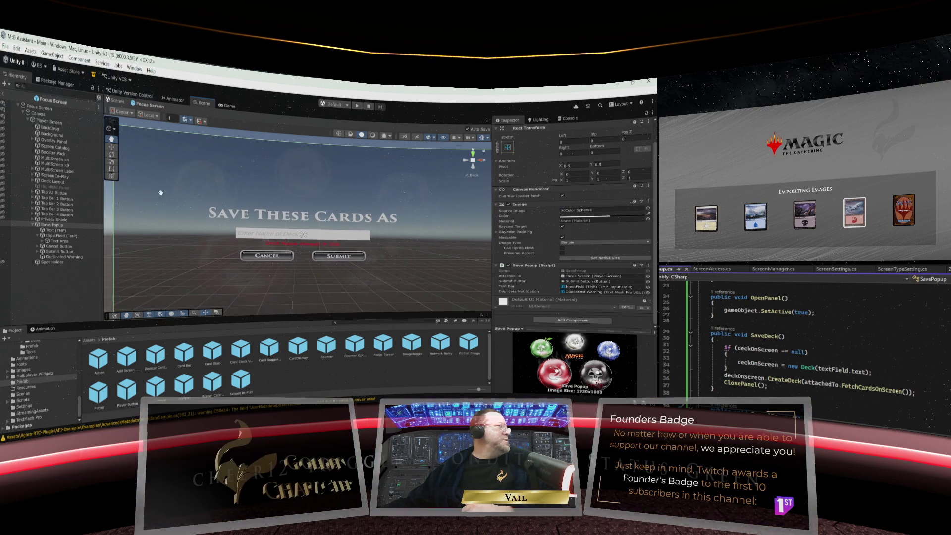
{"action": "left_click", "coordinate": [56, 246]}
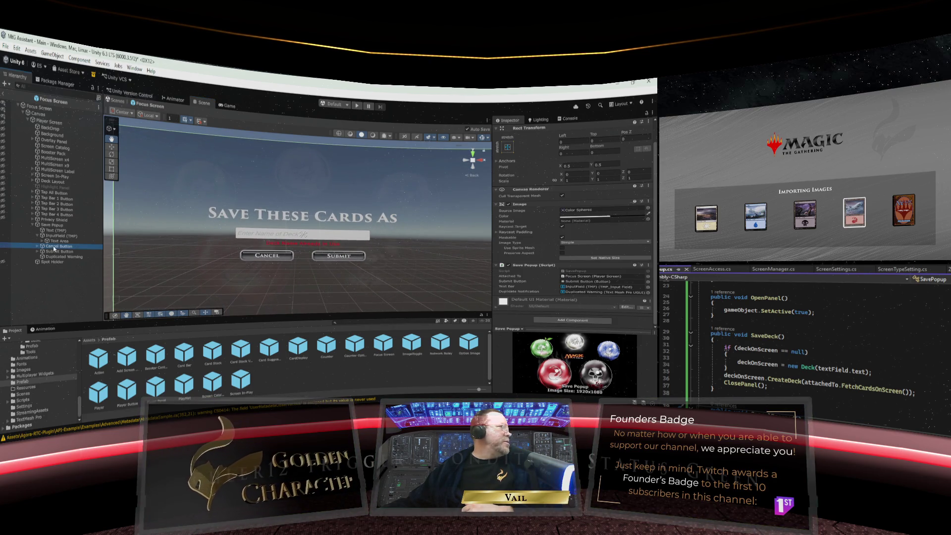
Make the Cancel button's On Click call SavePopup.CancelPressed on Save Popup
{"action": "scroll", "coordinate": [527, 255], "scroll_direction": "down", "scroll_amount": 1}
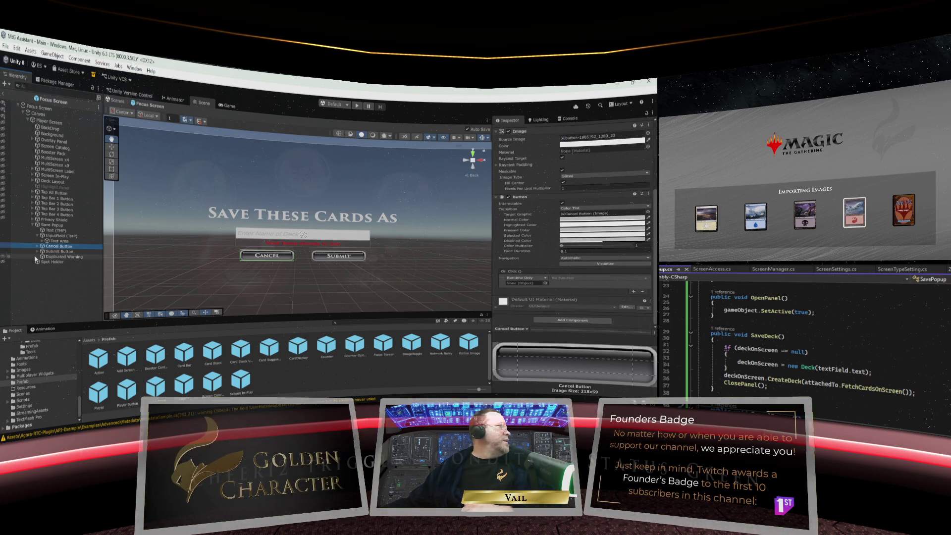
{"action": "left_click", "coordinate": [58, 226]}
{"action": "left_click_drag", "start_coordinate": [58, 228], "coordinate": [525, 283]}
{"action": "left_click", "coordinate": [592, 279]}
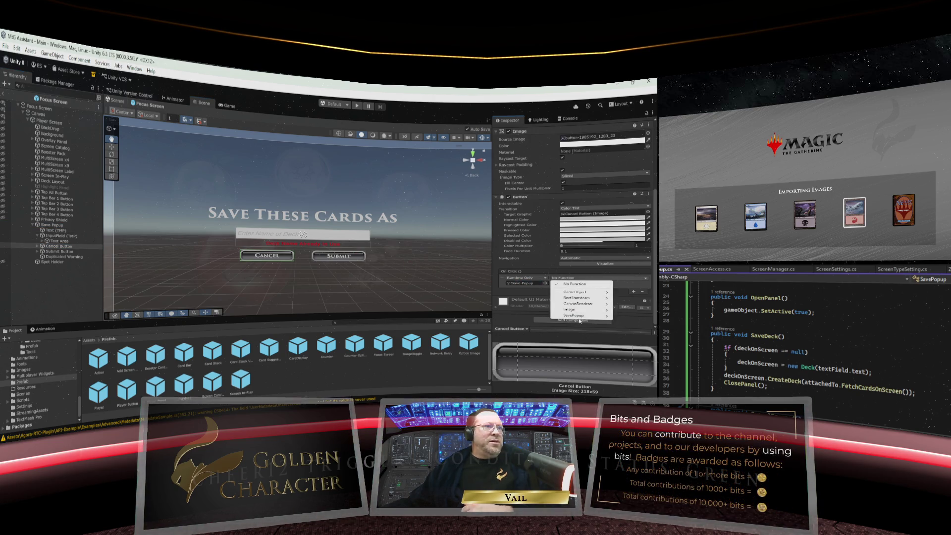
{"action": "mouse_move", "coordinate": [579, 319]}
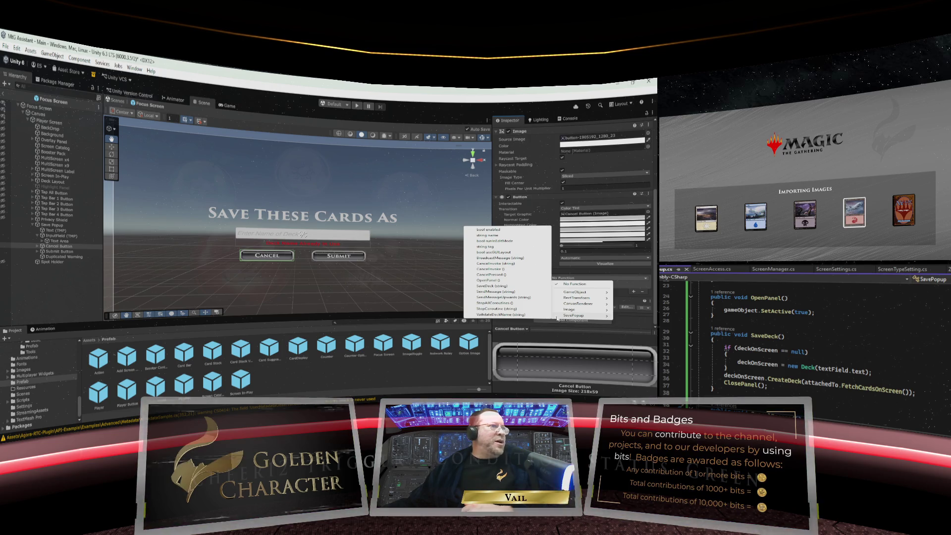
{"action": "left_click", "coordinate": [496, 275]}
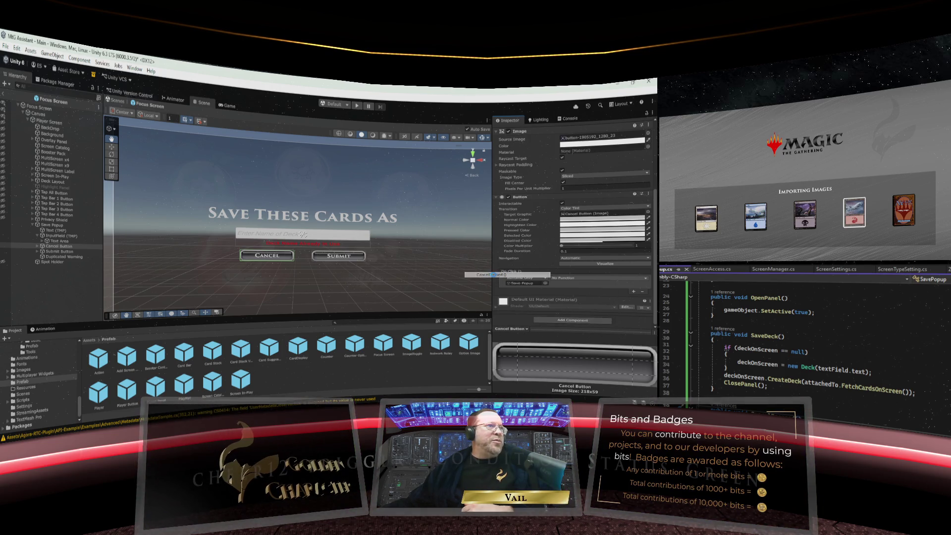
Make the Submit button's On Click call SavePopup.SaveDeck, then view the Console warnings
{"action": "left_click", "coordinate": [54, 251]}
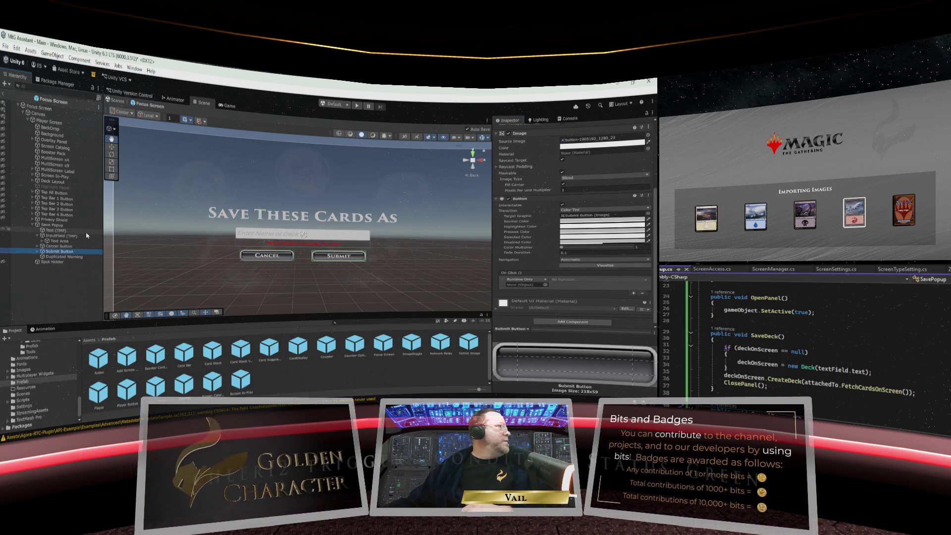
{"action": "left_click_drag", "start_coordinate": [46, 225], "coordinate": [525, 285]}
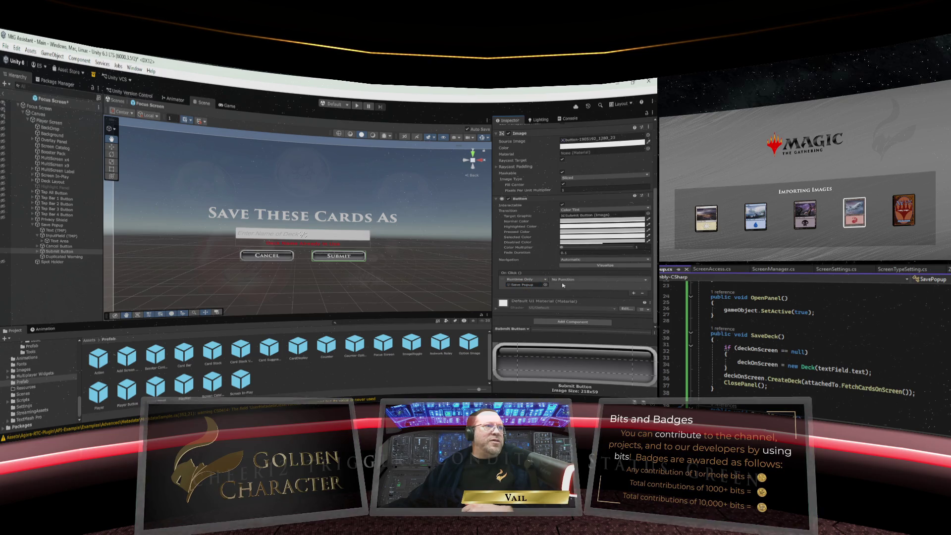
{"action": "left_click", "coordinate": [575, 279]}
{"action": "mouse_move", "coordinate": [575, 318]}
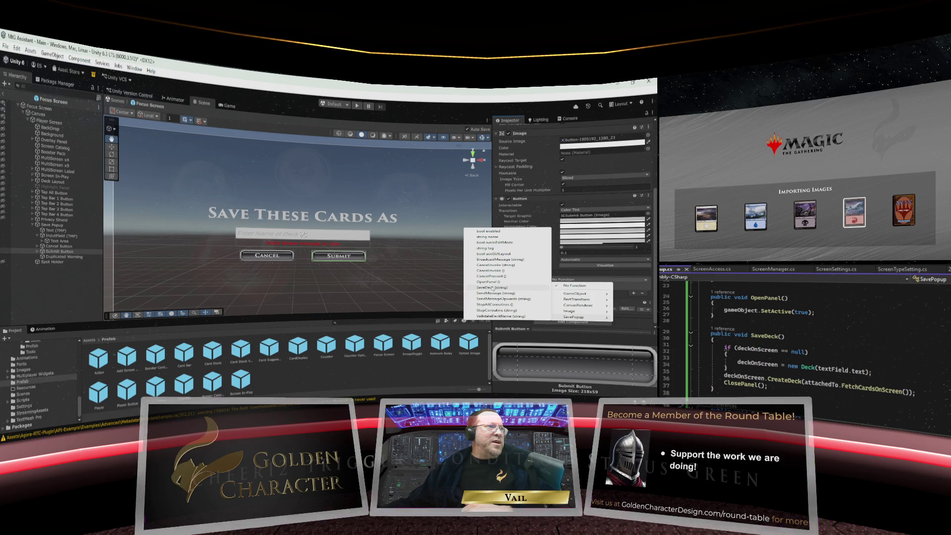
{"action": "left_click", "coordinate": [492, 287]}
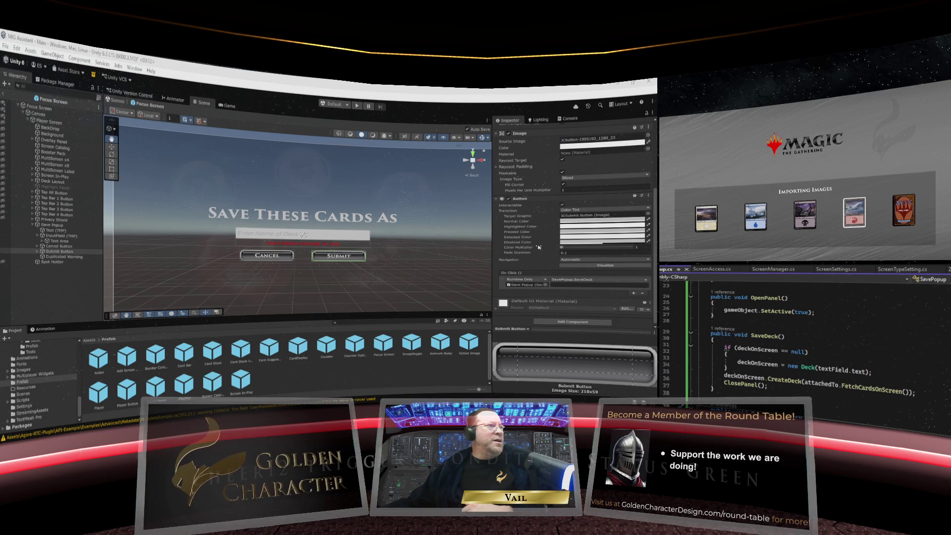
{"action": "mouse_move", "coordinate": [417, 237]}
{"action": "left_mouse_down"}
{"action": "mouse_move", "coordinate": [333, 238]}
{"action": "mouse_move", "coordinate": [469, 242]}
{"action": "left_mouse_up"}
{"action": "left_click", "coordinate": [567, 119]}
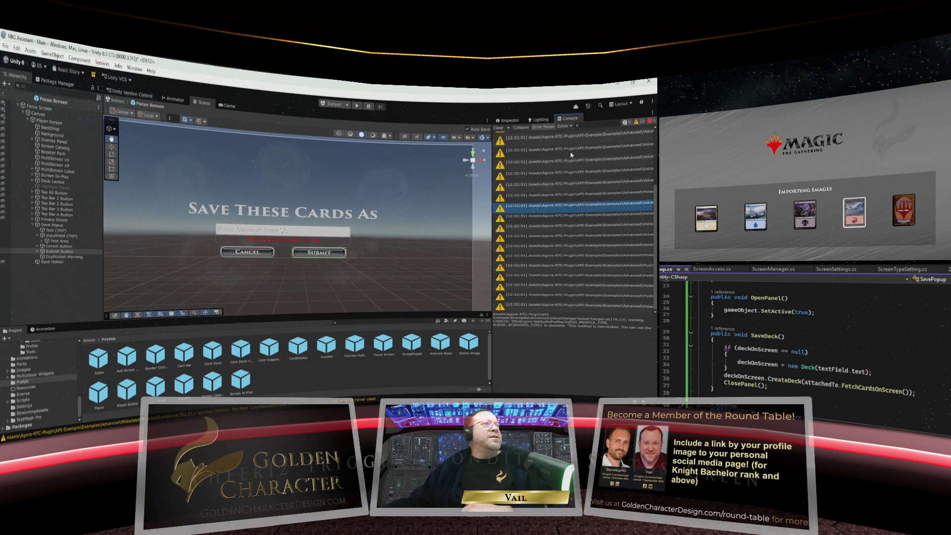
From the DeckMGR Console error, remove the deckName argument from SaveDeck() on line 59
{"action": "scroll", "coordinate": [548, 223], "scroll_direction": "up", "scroll_amount": 3}
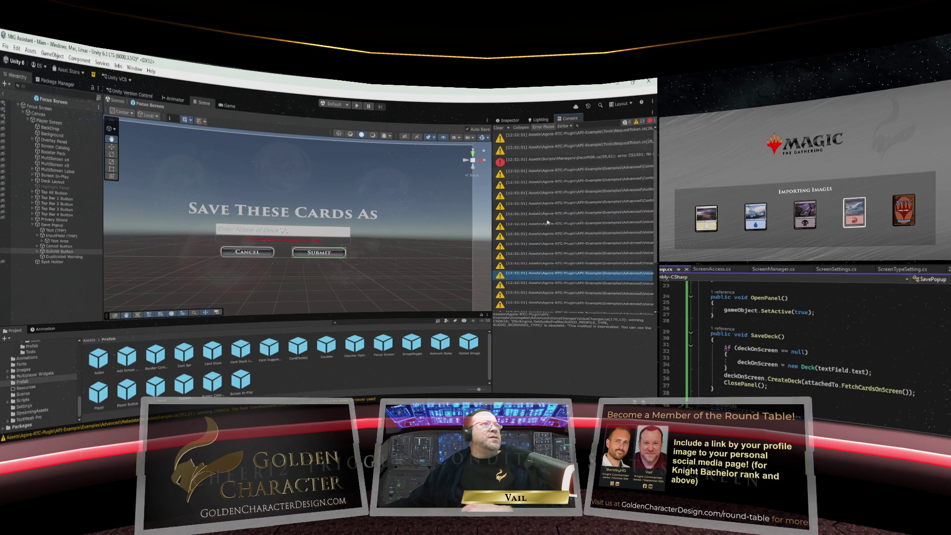
{"action": "left_click", "coordinate": [548, 160]}
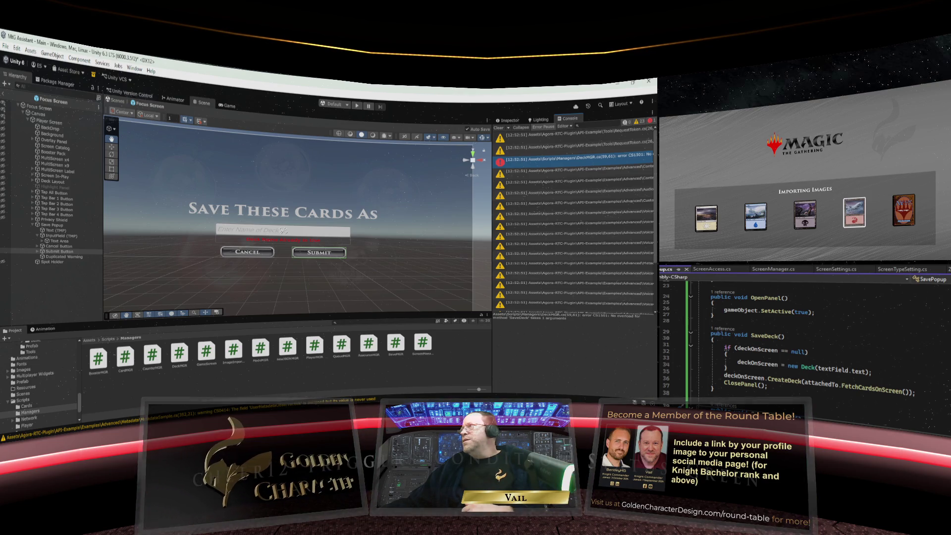
{"action": "scroll", "coordinate": [856, 380], "scroll_direction": "down", "scroll_amount": 1}
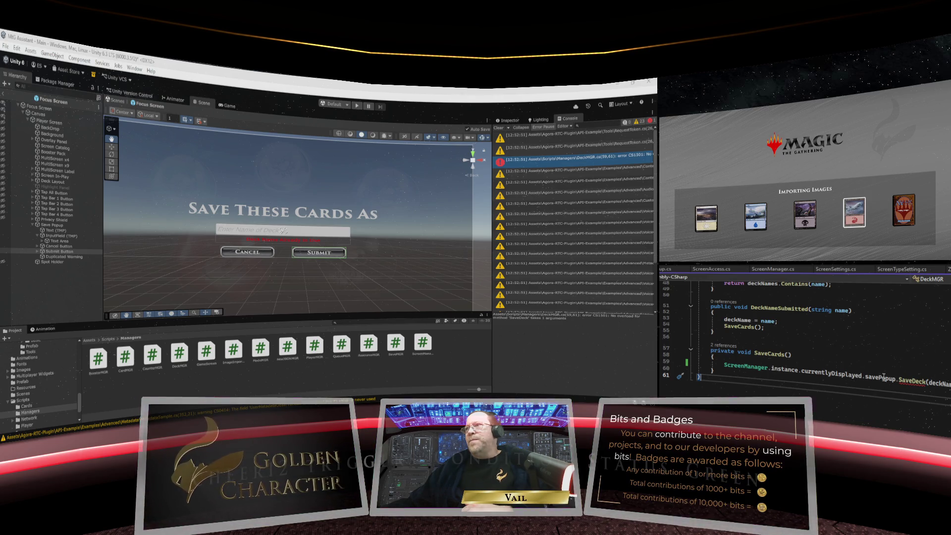
{"action": "left_click", "coordinate": [936, 383]}
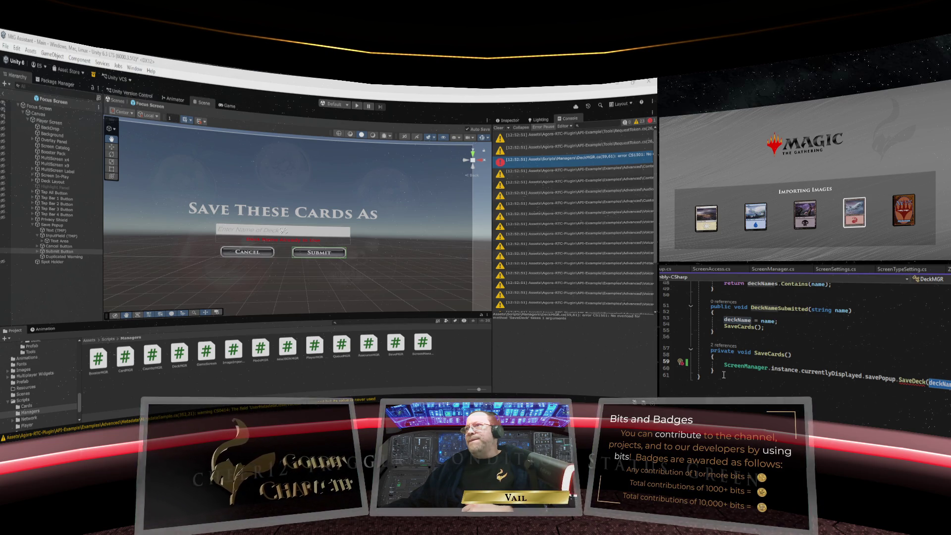
{"action": "key", "text": "BackSpace"}
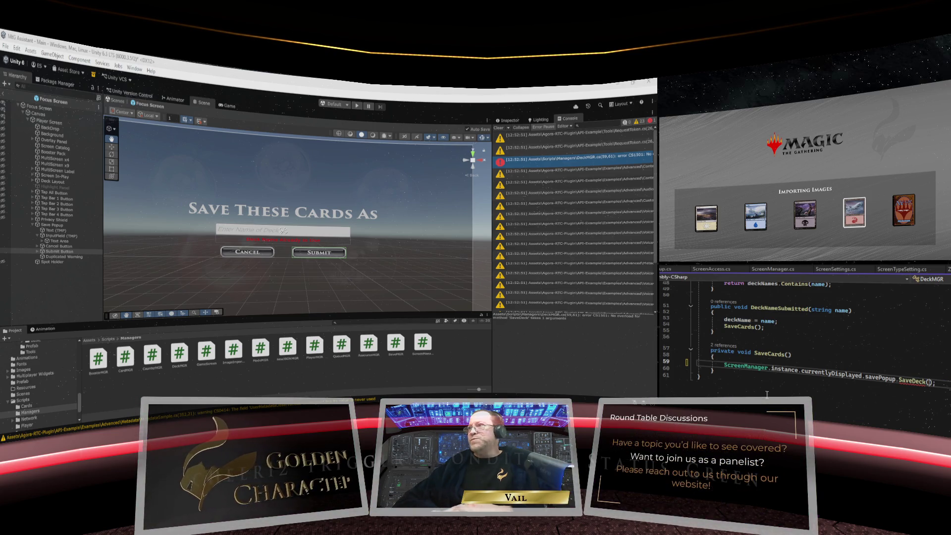
{"action": "left_click", "coordinate": [764, 388]}
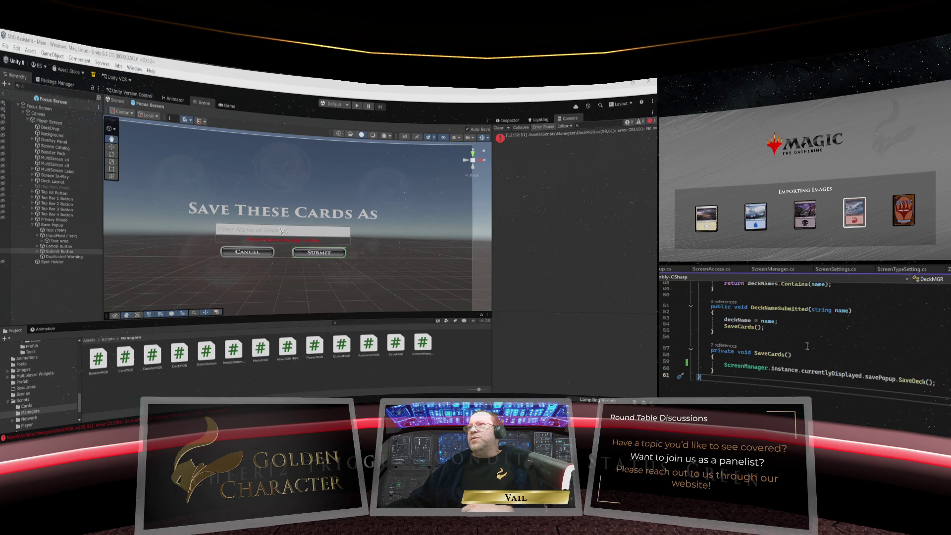
Let Unity finish recompiling, then view SavePopup.cs at its SaveDeck method
{"action": "scroll", "coordinate": [807, 346], "scroll_direction": "up", "scroll_amount": 3}
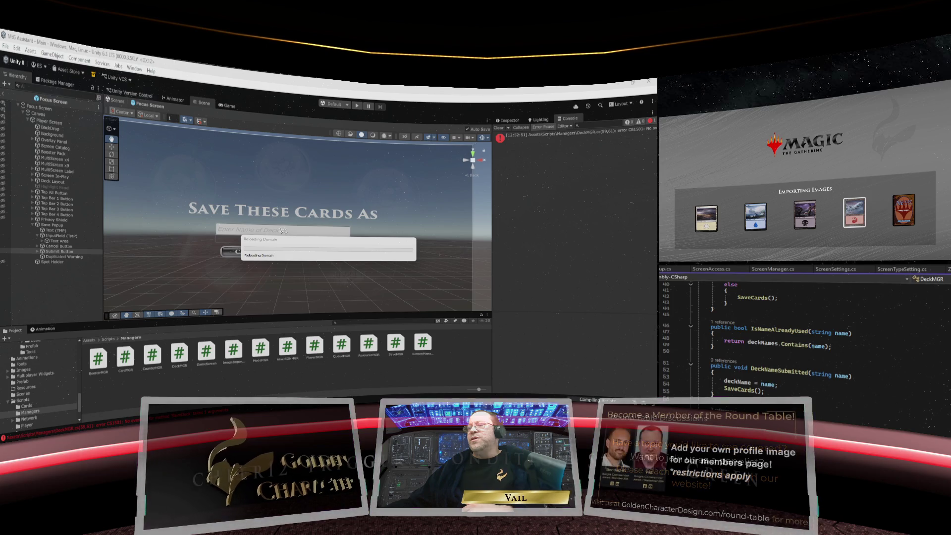
{"action": "scroll", "coordinate": [799, 387], "scroll_direction": "up", "scroll_amount": 7}
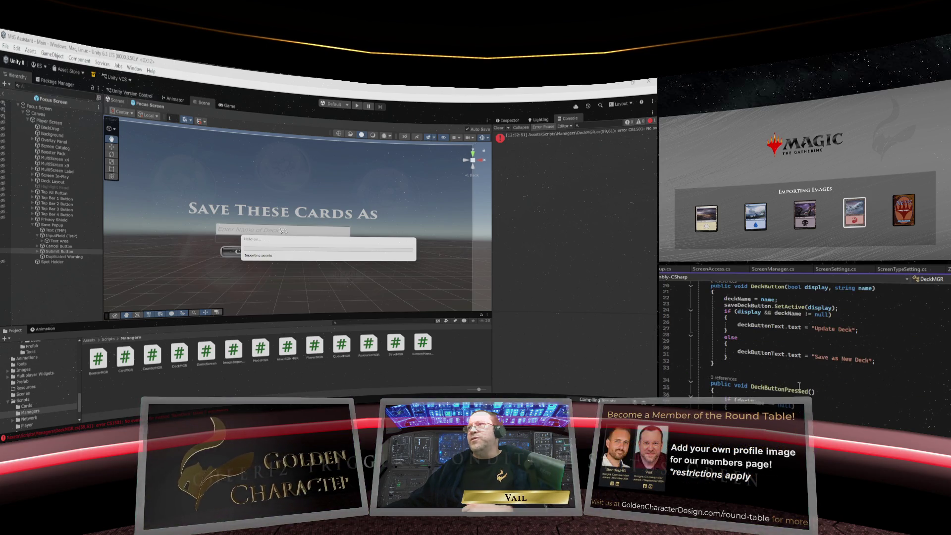
{"action": "scroll", "coordinate": [798, 386], "scroll_direction": "down", "scroll_amount": 4}
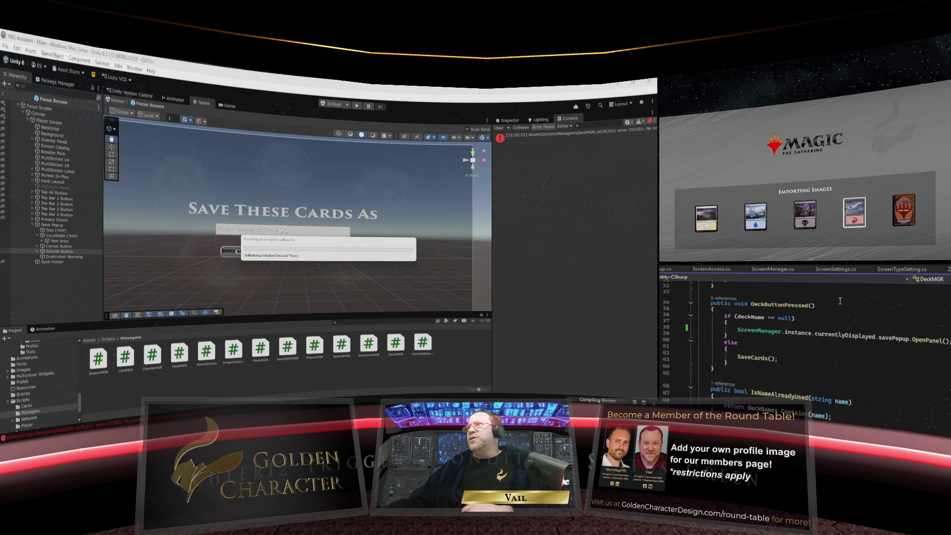
{"action": "left_click", "coordinate": [669, 269]}
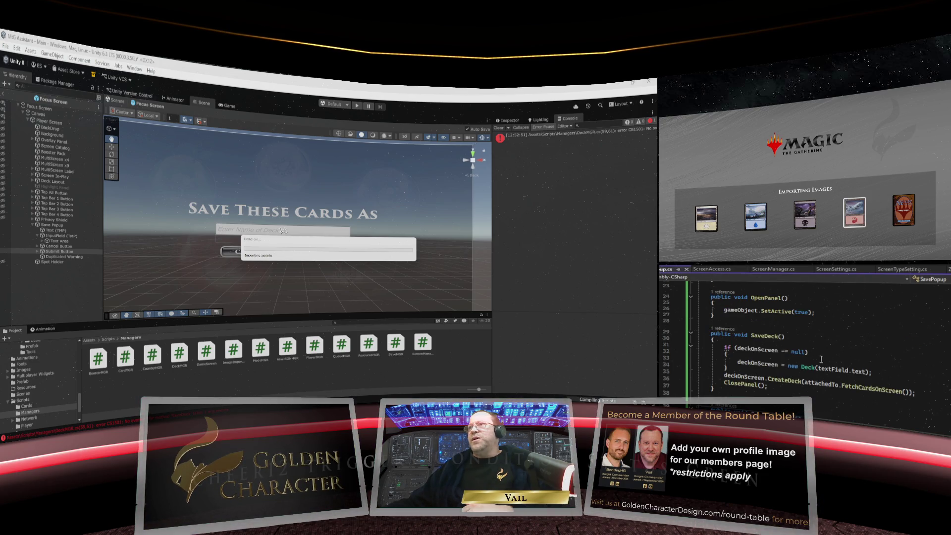
{"action": "scroll", "coordinate": [818, 359], "scroll_direction": "down", "scroll_amount": 9}
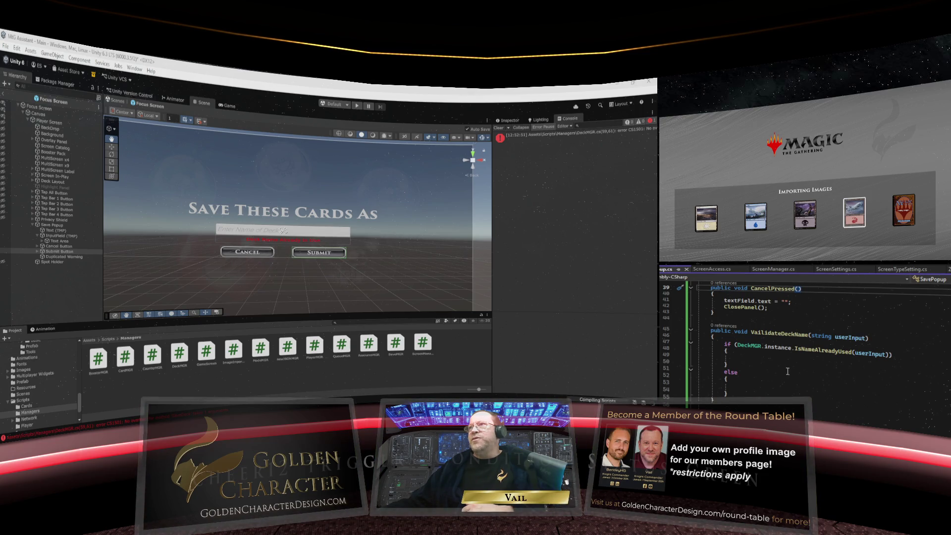
{"action": "scroll", "coordinate": [787, 369], "scroll_direction": "up", "scroll_amount": 5}
{"action": "scroll", "coordinate": [787, 369], "scroll_direction": "down", "scroll_amount": 1}
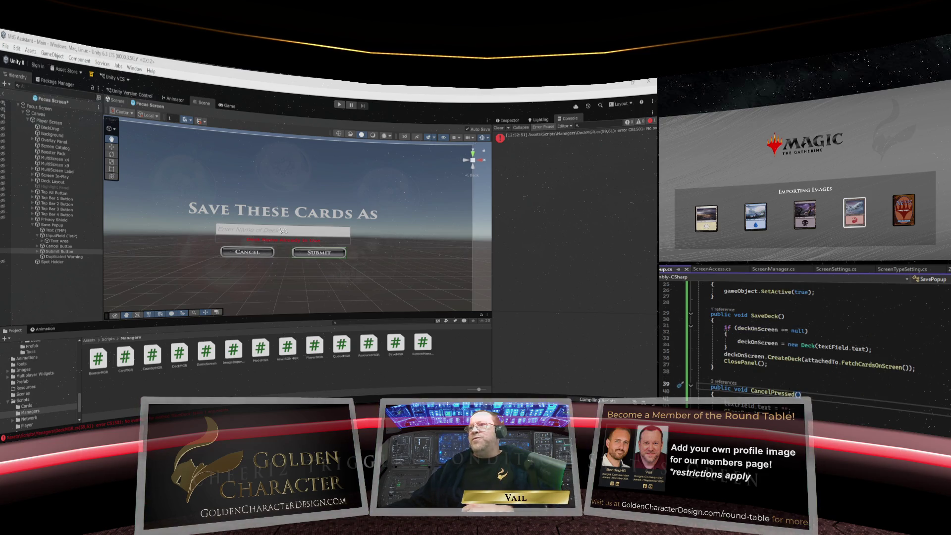
{"action": "scroll", "coordinate": [787, 369], "scroll_direction": "down", "scroll_amount": 1}
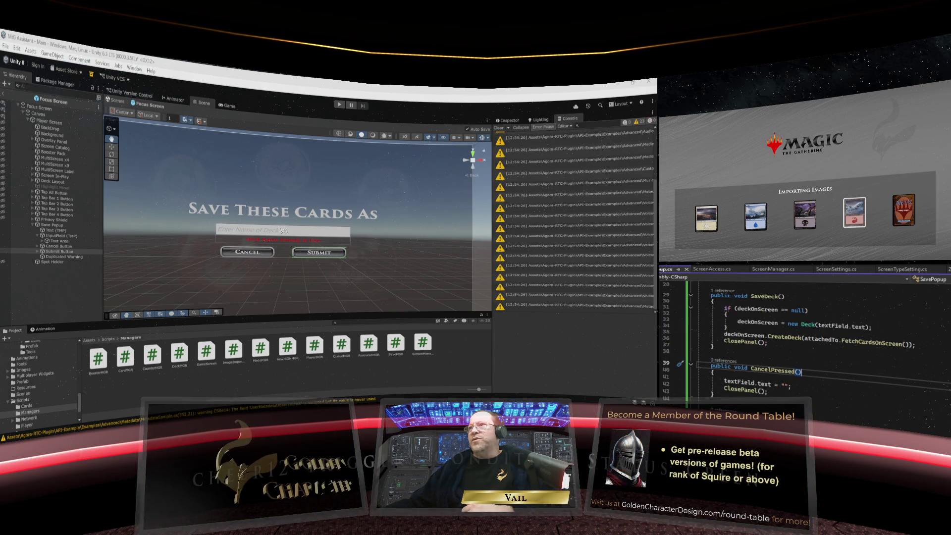
In DeckMGR.cs, delete the unused DeckNameSubmitted method
{"action": "scroll", "coordinate": [792, 406], "scroll_direction": "up", "scroll_amount": 1}
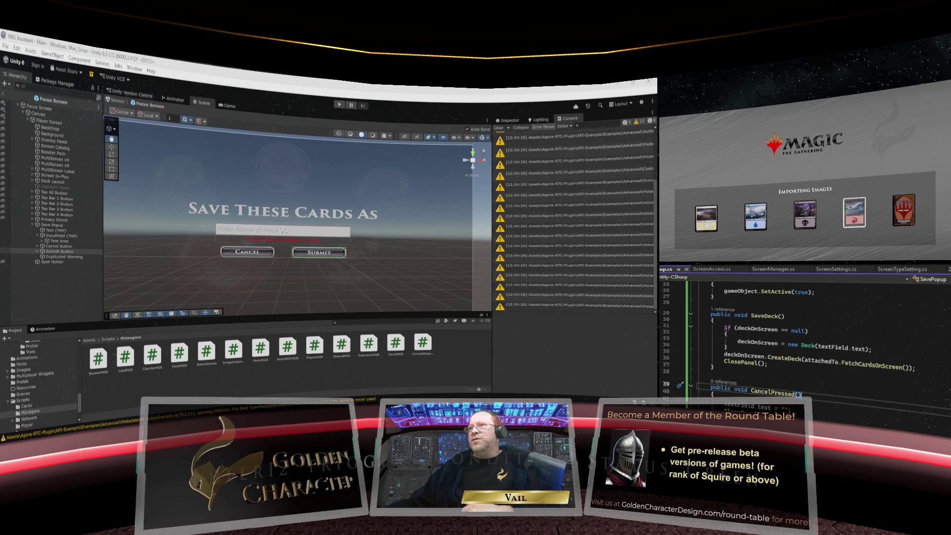
{"action": "scroll", "coordinate": [793, 347], "scroll_direction": "up", "scroll_amount": 2}
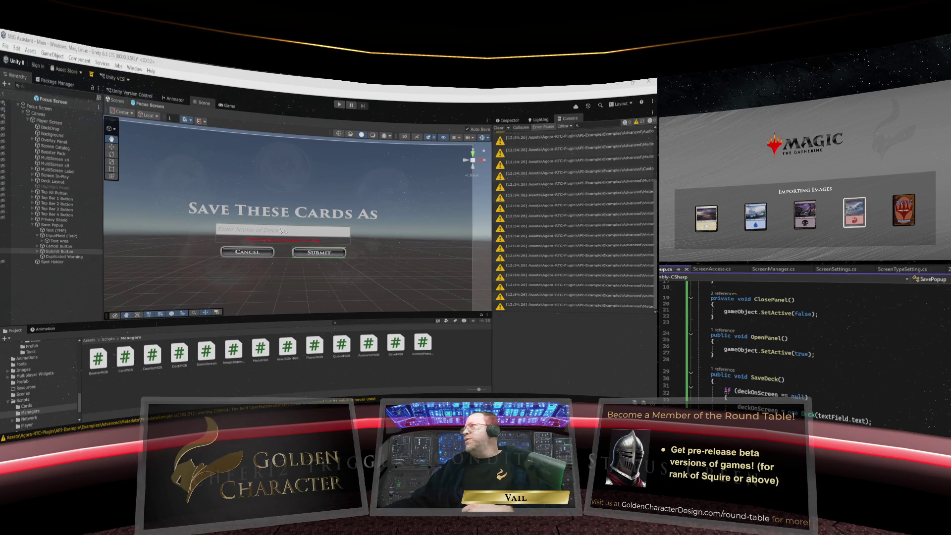
{"action": "key", "text": "ctrl+Tab"}
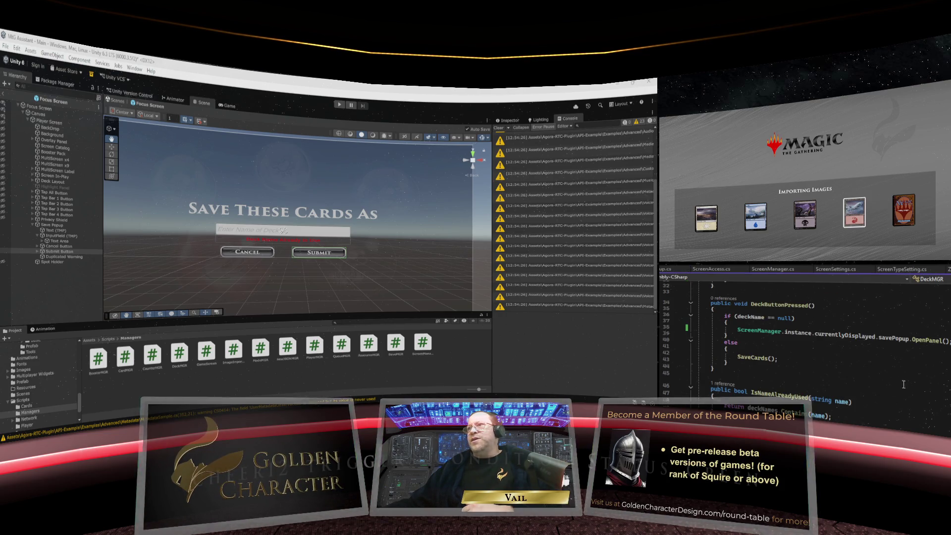
{"action": "scroll", "coordinate": [904, 384], "scroll_direction": "down", "scroll_amount": 1}
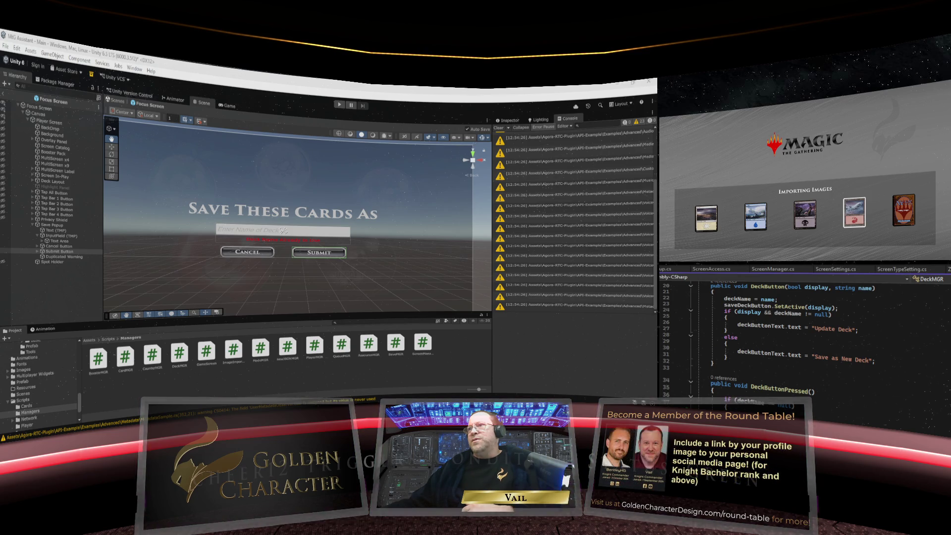
{"action": "scroll", "coordinate": [843, 348], "scroll_direction": "down", "scroll_amount": 7}
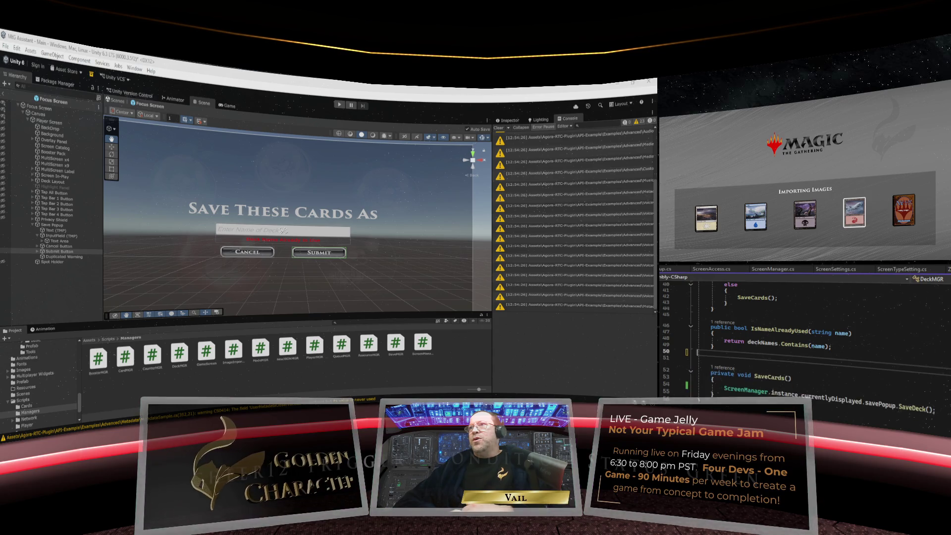
{"action": "key", "text": "Delete"}
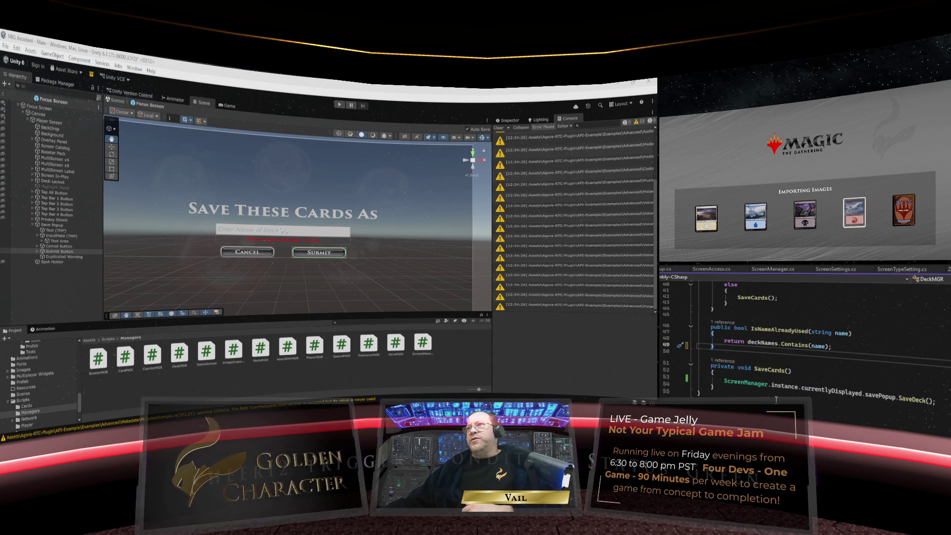
{"action": "scroll", "coordinate": [779, 395], "scroll_direction": "up", "scroll_amount": 8}
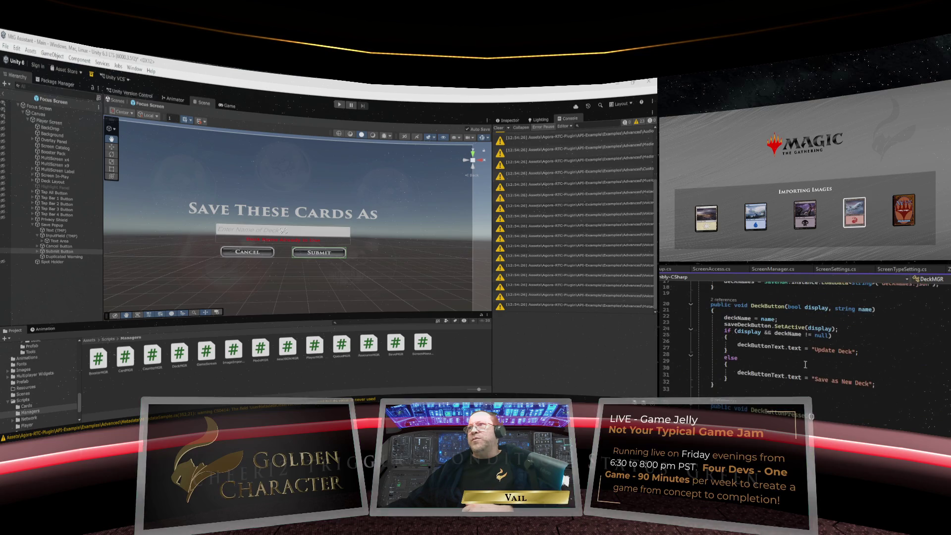
{"action": "scroll", "coordinate": [805, 364], "scroll_direction": "up", "scroll_amount": 5}
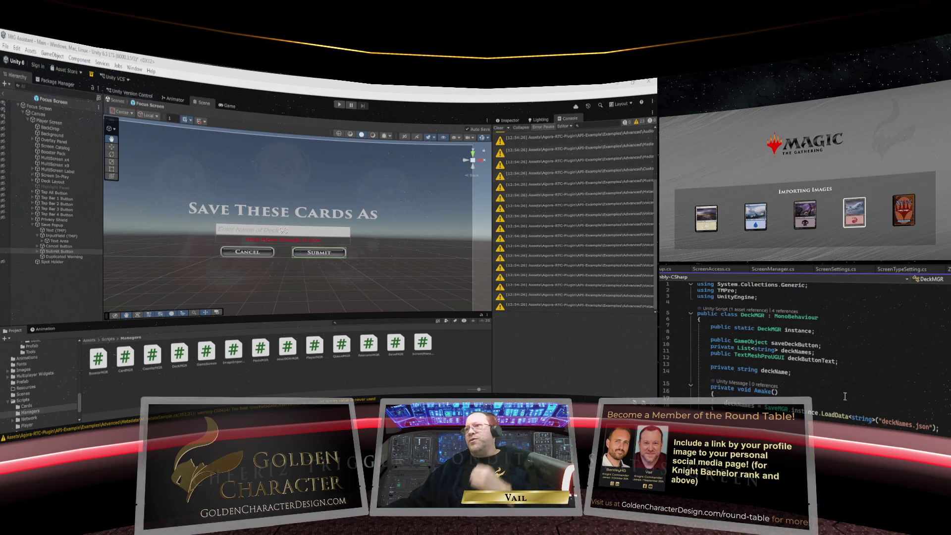
{"action": "scroll", "coordinate": [845, 396], "scroll_direction": "down", "scroll_amount": 2}
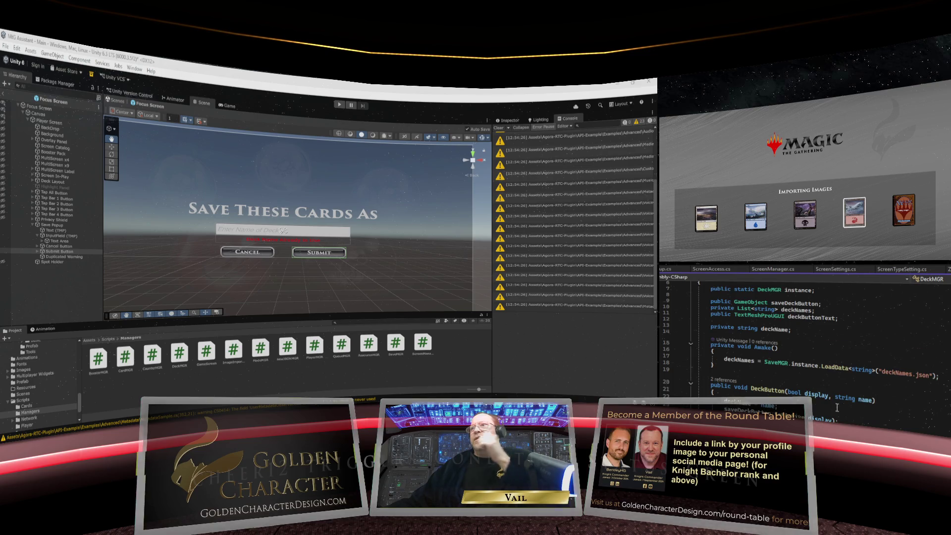
{"action": "scroll", "coordinate": [837, 407], "scroll_direction": "down", "scroll_amount": 2}
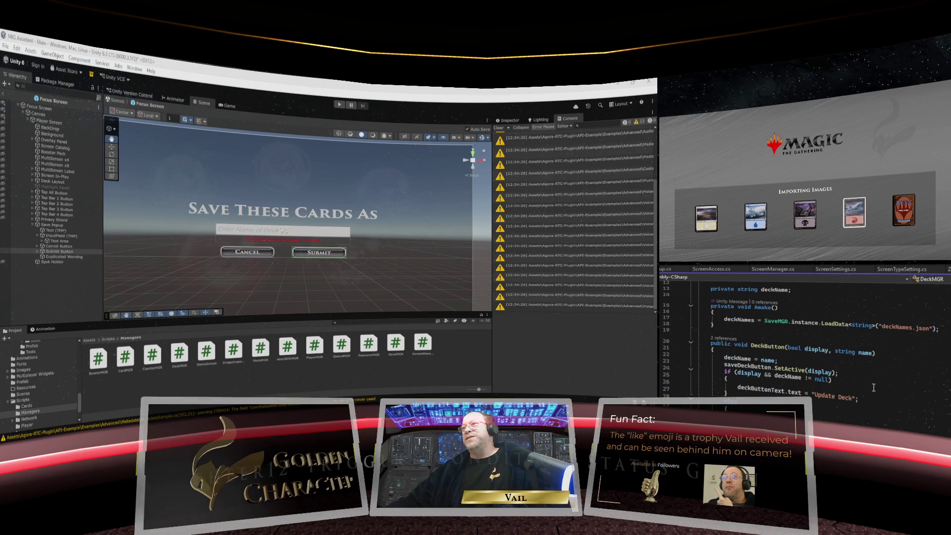
Review DeckMGR's DeckButton, which labels the button 'Update Deck' or 'Save as New Deck'
{"action": "scroll", "coordinate": [873, 387], "scroll_direction": "up", "scroll_amount": 2}
{"action": "scroll", "coordinate": [873, 388], "scroll_direction": "down", "scroll_amount": 2}
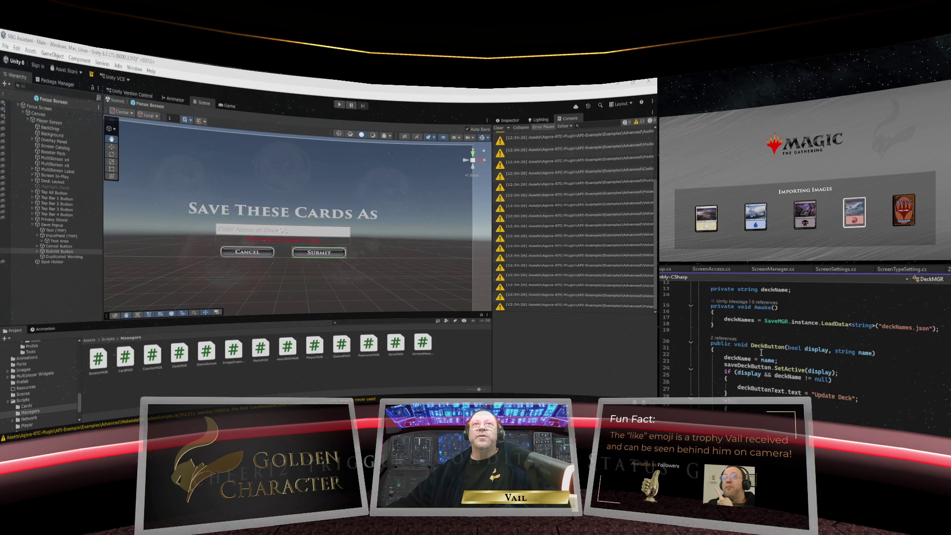
{"action": "scroll", "coordinate": [763, 351], "scroll_direction": "up", "scroll_amount": 4}
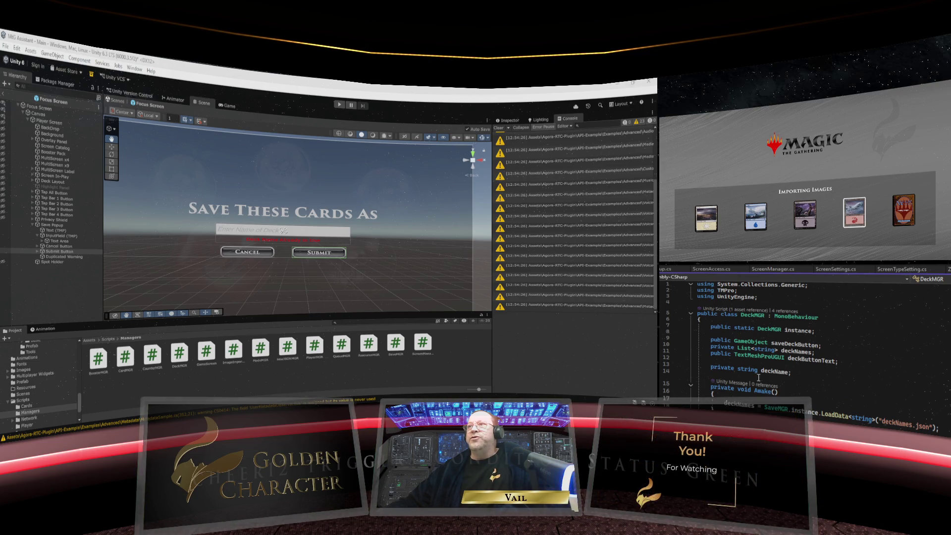
{"action": "scroll", "coordinate": [759, 378], "scroll_direction": "down", "scroll_amount": 2}
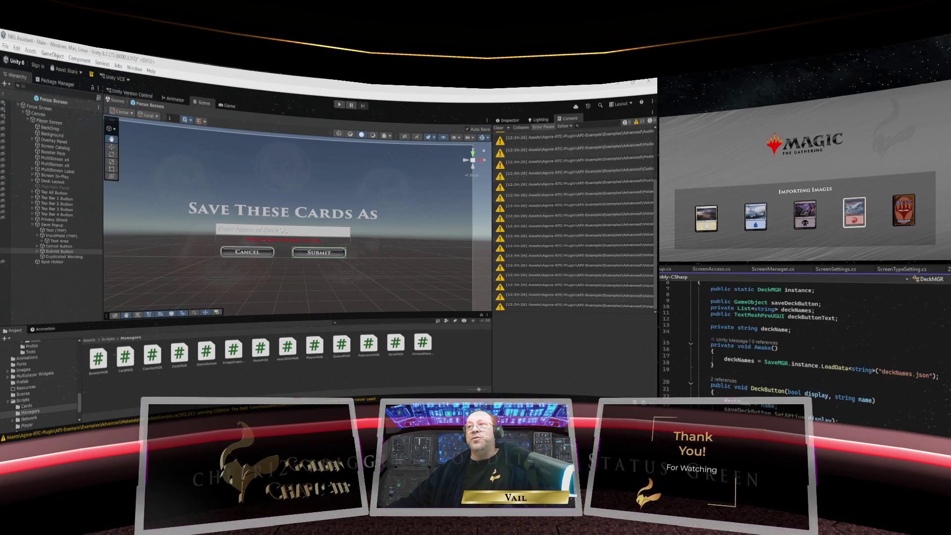
{"action": "scroll", "coordinate": [776, 409], "scroll_direction": "down", "scroll_amount": 1}
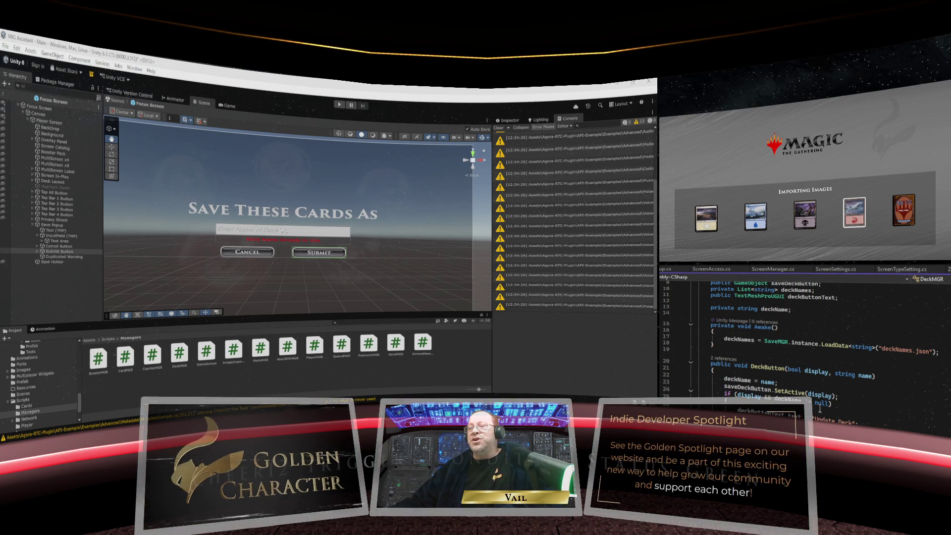
{"action": "scroll", "coordinate": [838, 420], "scroll_direction": "down", "scroll_amount": 2}
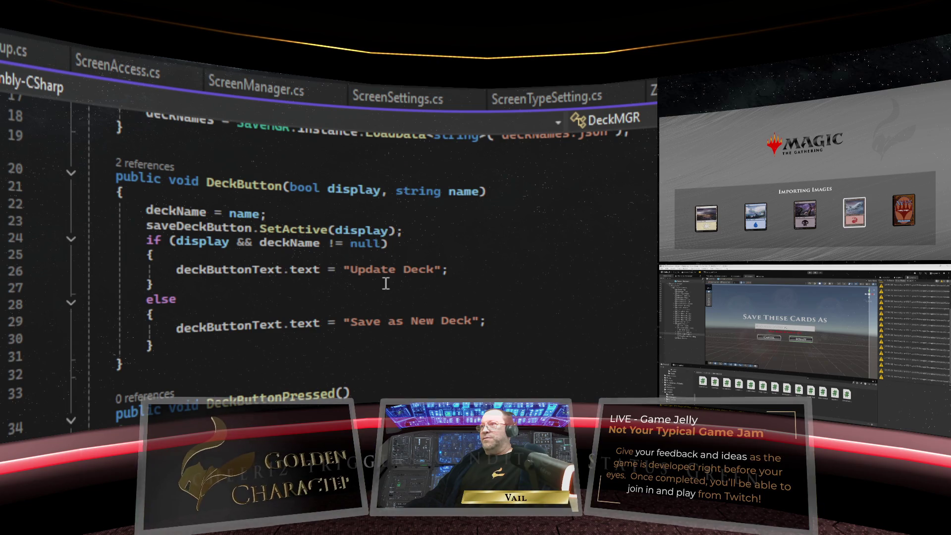
In SavePopup's SaveDeck, pass deckOnScreen.deckName as the argument to DeckMGR's DeckButton call
{"action": "scroll", "coordinate": [386, 283], "scroll_direction": "up", "scroll_amount": 1}
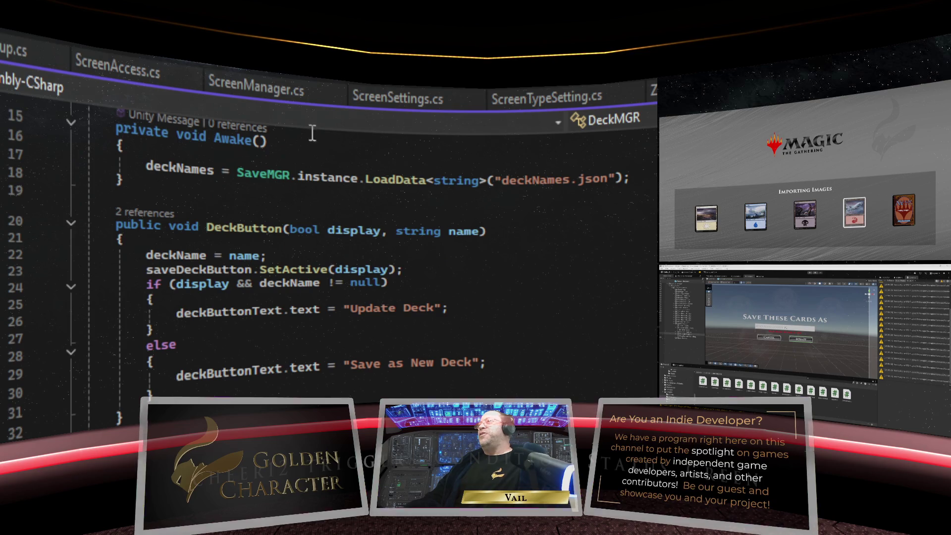
{"action": "key", "text": "ctrl+Tab"}
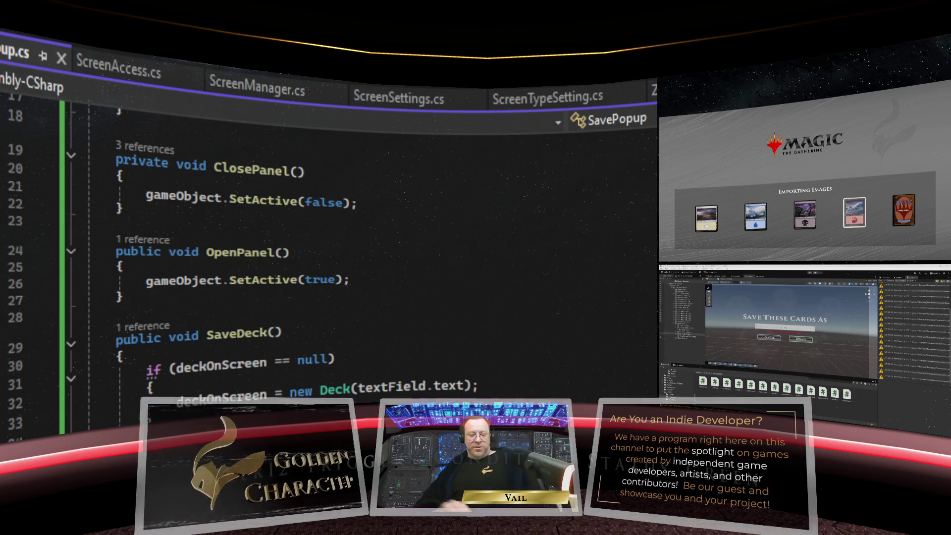
{"action": "key", "text": "ctrl+v"}
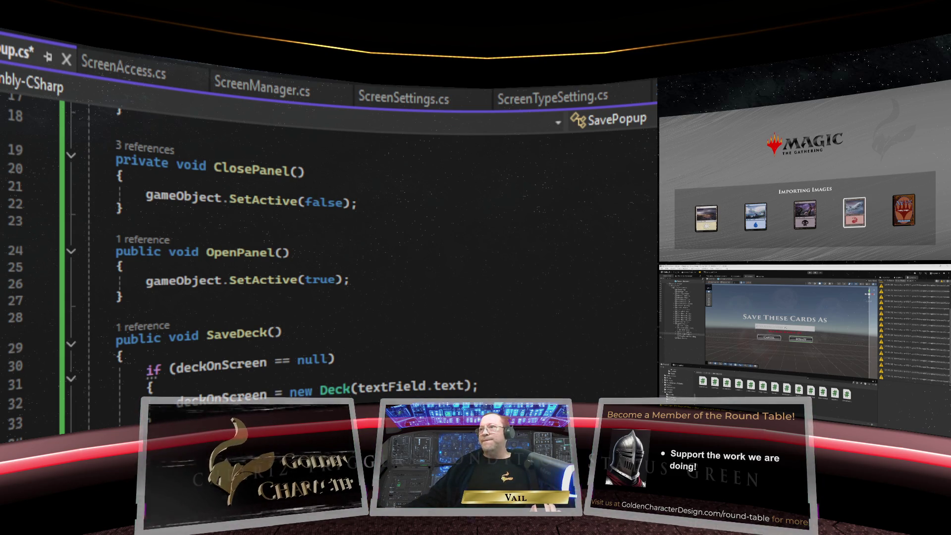
{"action": "scroll", "coordinate": [327, 248], "scroll_direction": "down", "scroll_amount": 1}
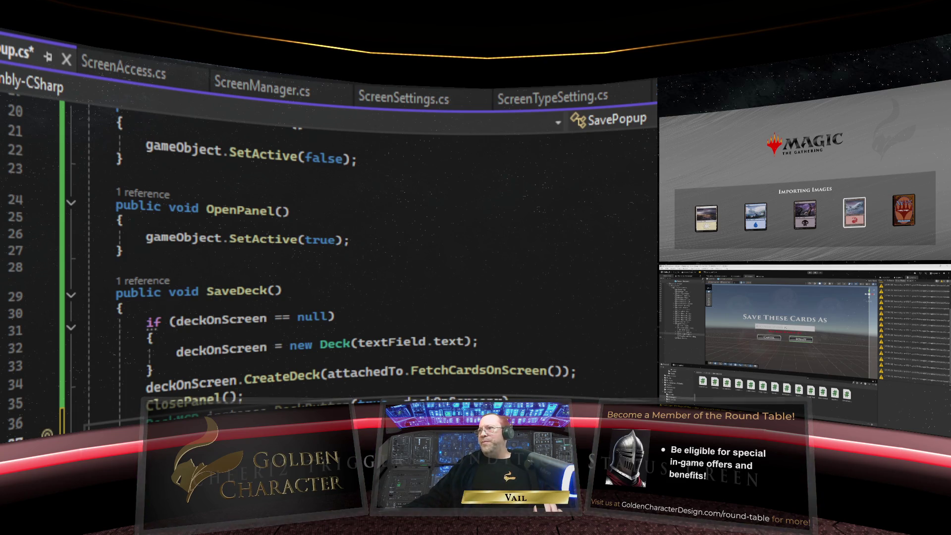
{"action": "type", "text": ".deckName"}
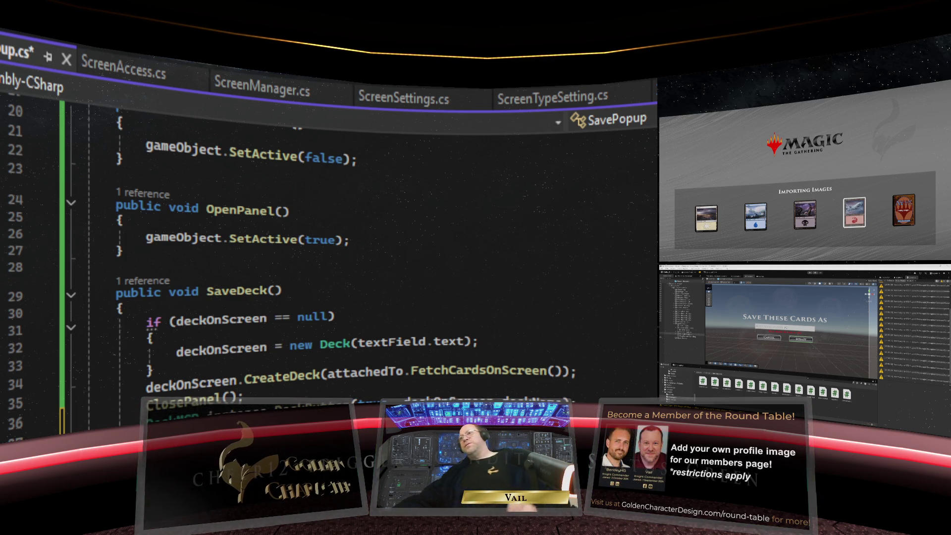
{"action": "scroll", "coordinate": [387, 282], "scroll_direction": "down", "scroll_amount": 3}
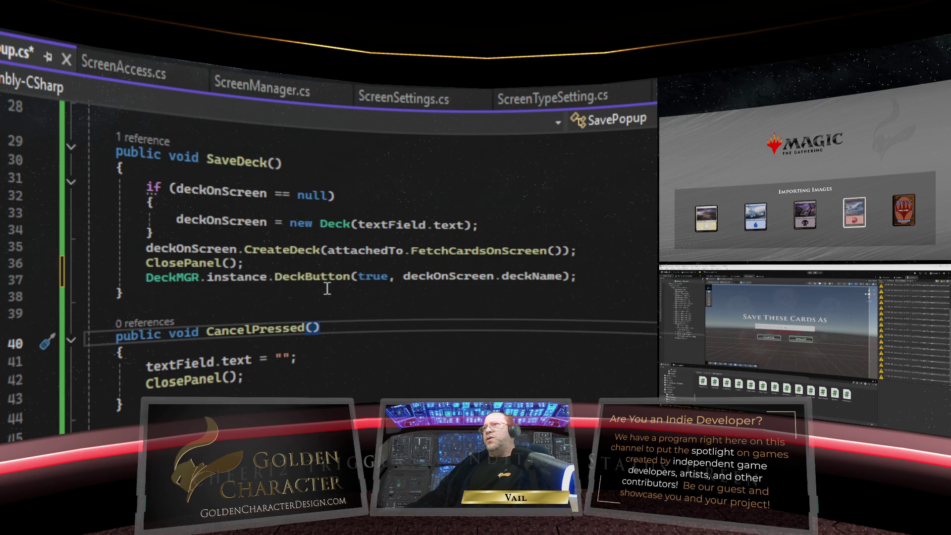
Save SavePopup.cs and place the caret just after the VailidateDeckName method
{"action": "key", "text": "ctrl+s"}
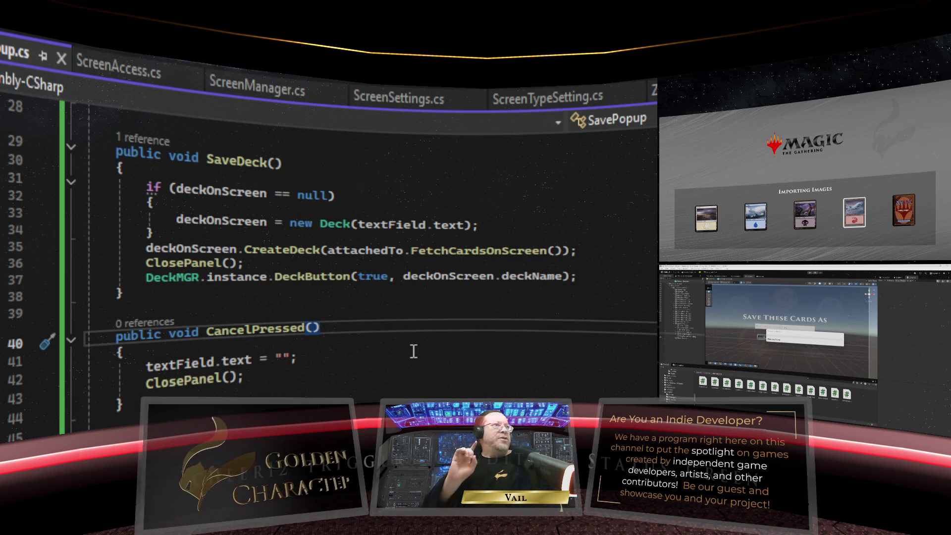
{"action": "scroll", "coordinate": [275, 366], "scroll_direction": "down", "scroll_amount": 3}
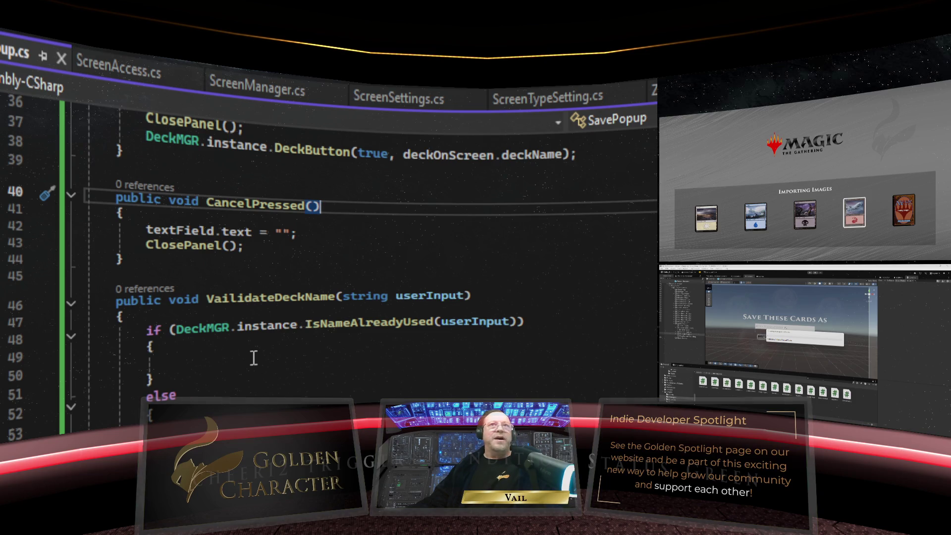
{"action": "scroll", "coordinate": [254, 362], "scroll_direction": "down", "scroll_amount": 2}
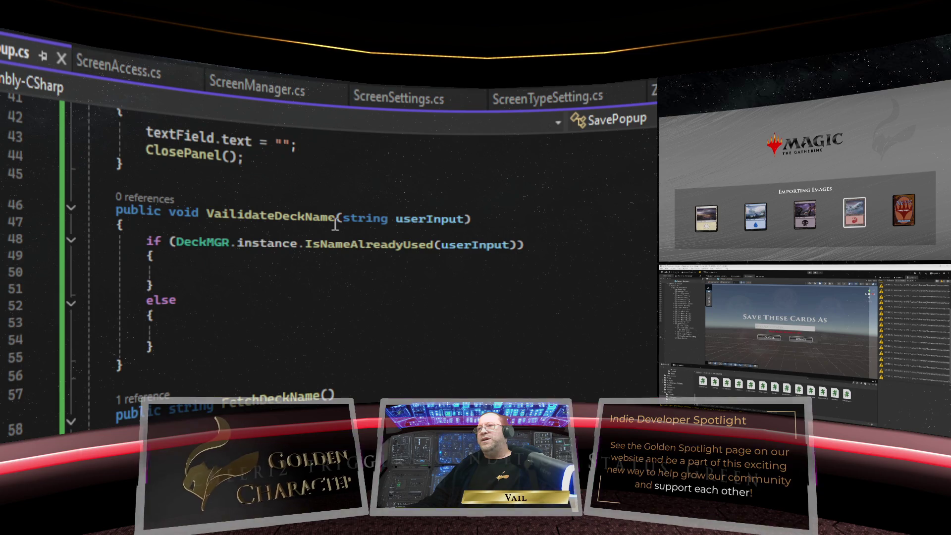
{"action": "left_click", "coordinate": [228, 273]}
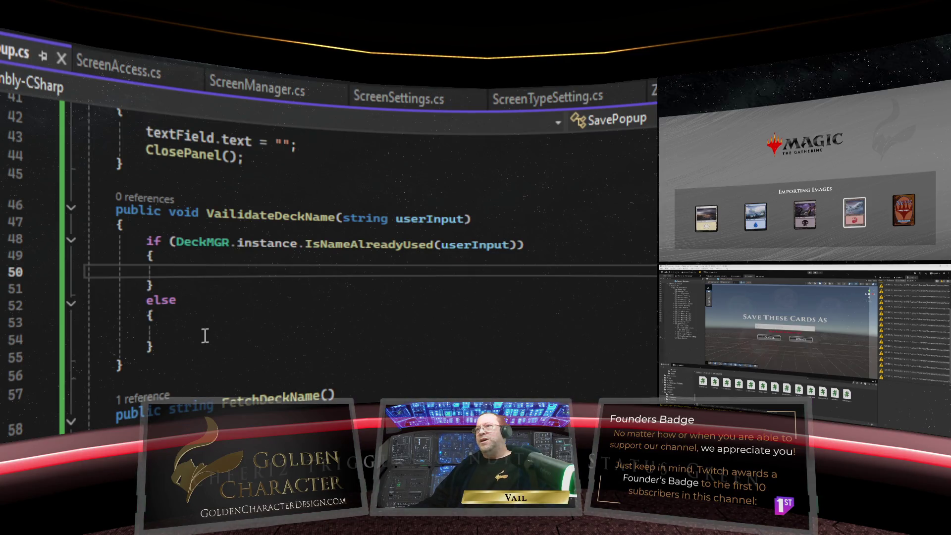
{"action": "scroll", "coordinate": [278, 347], "scroll_direction": "up", "scroll_amount": 4}
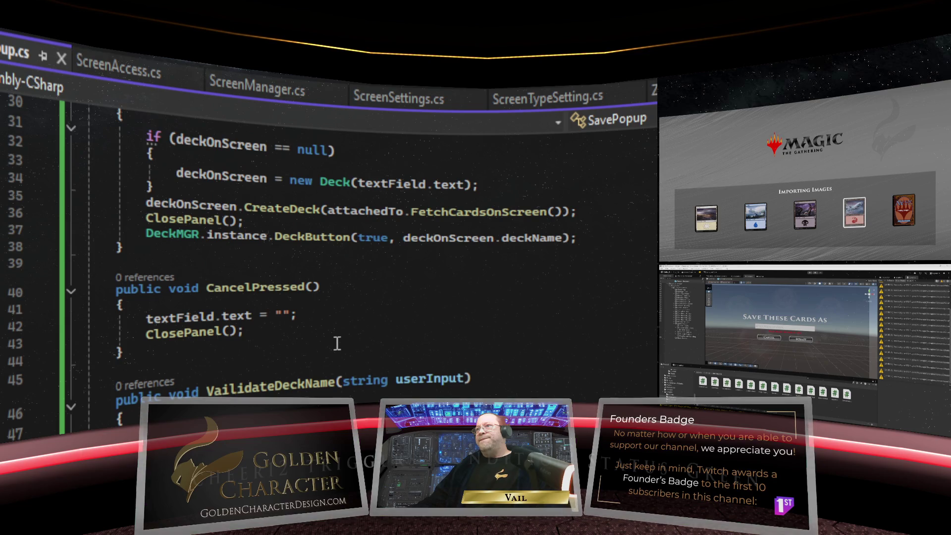
{"action": "scroll", "coordinate": [337, 343], "scroll_direction": "down", "scroll_amount": 3}
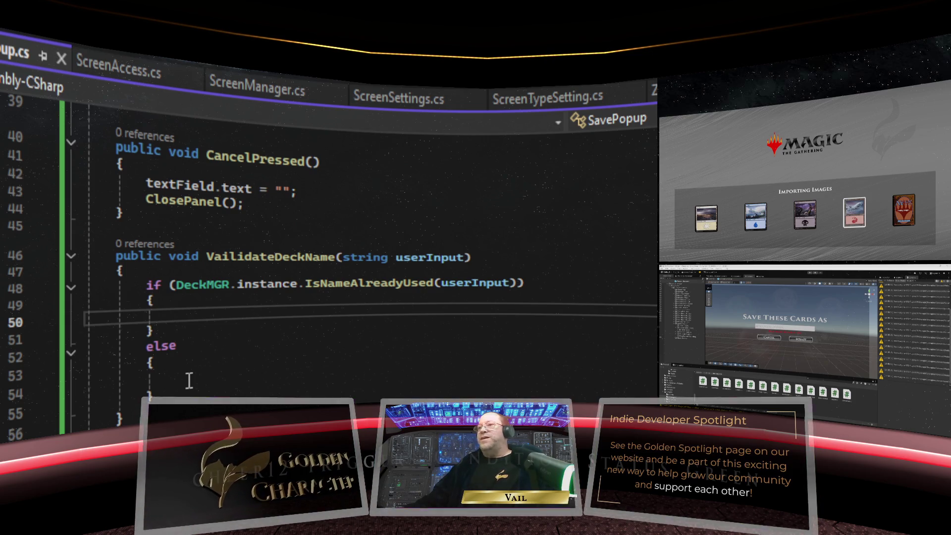
{"action": "left_click", "coordinate": [247, 419]}
{"action": "scroll", "coordinate": [430, 375], "scroll_direction": "down", "scroll_amount": 4}
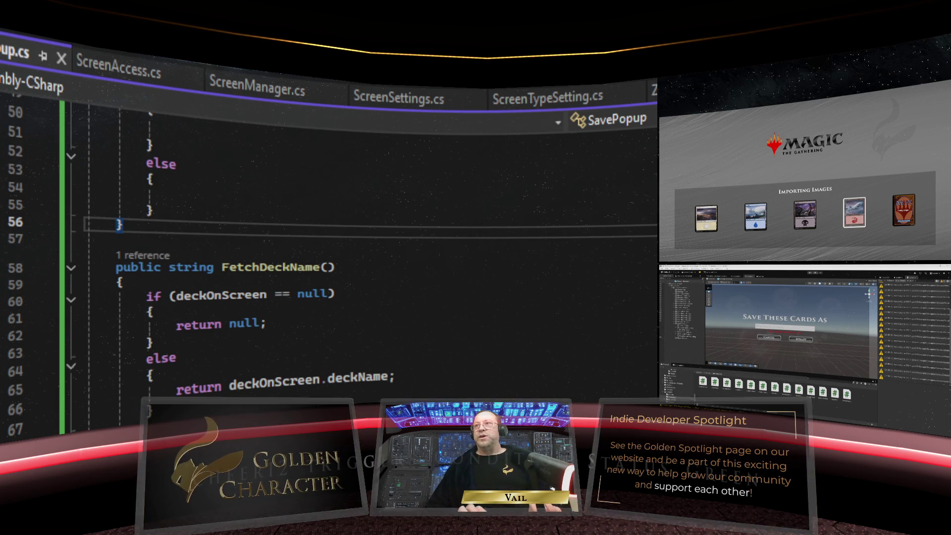
Add an empty private void ToggleSaveOption(bool available) method below VailidateDeckName
{"action": "key", "text": "Return"}
{"action": "key", "text": "Return"}
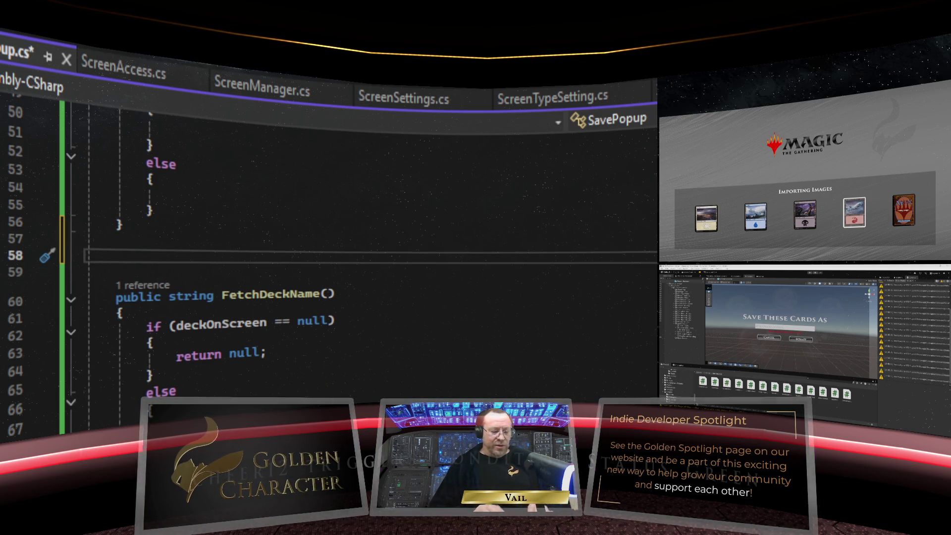
{"action": "type", "text": "private"}
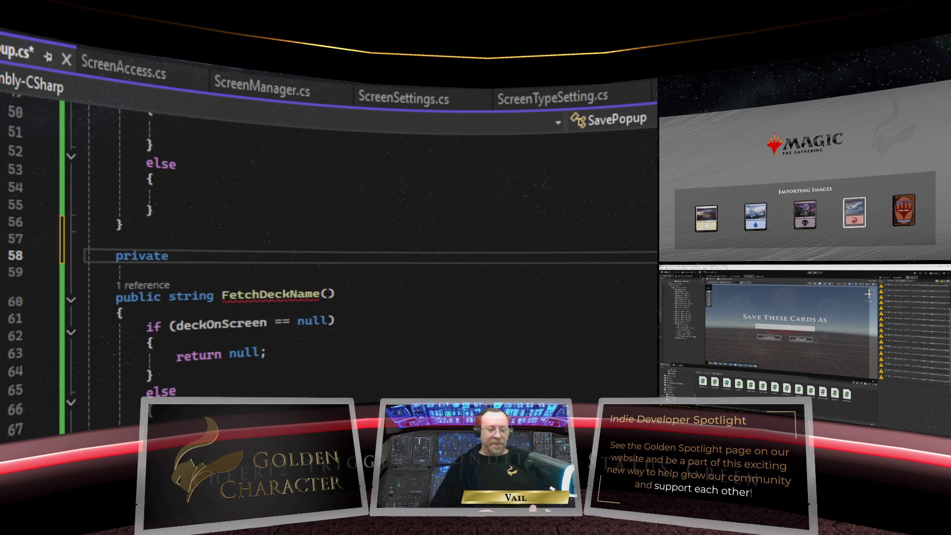
{"action": "type", "text": " void "}
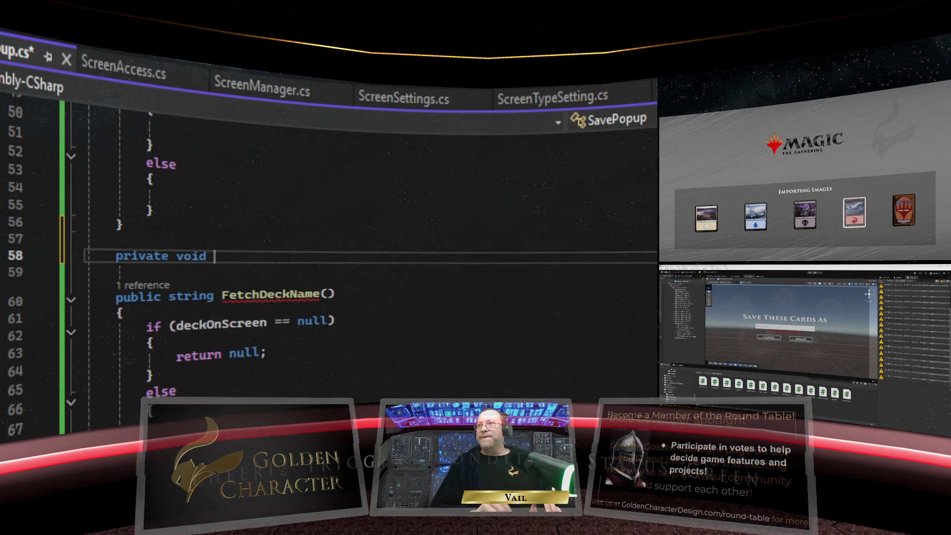
{"action": "type", "text": "To"}
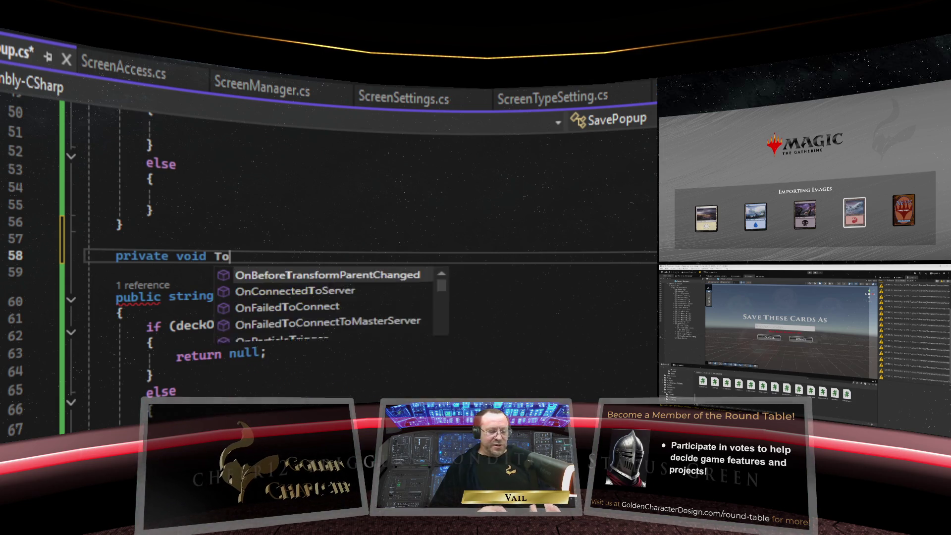
{"action": "type", "text": "ggle"}
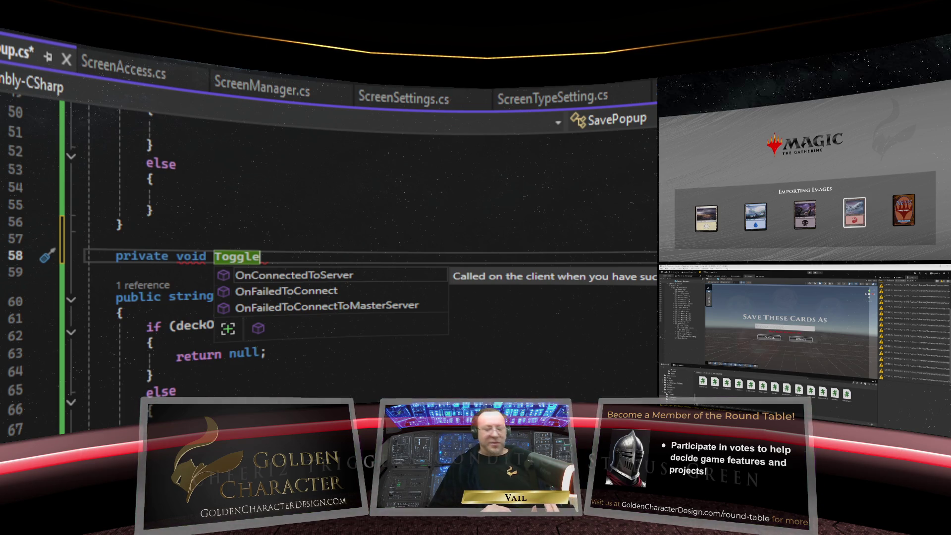
{"action": "type", "text": "Save"}
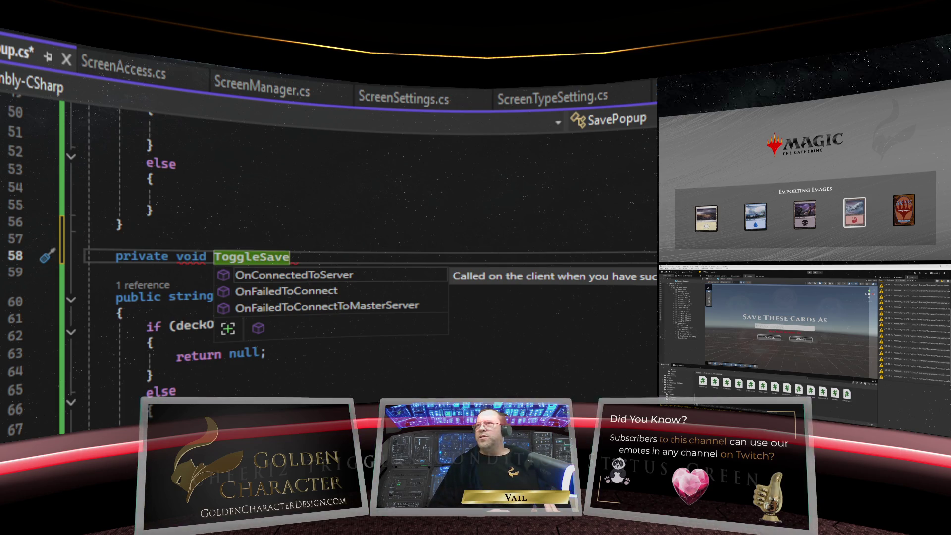
{"action": "type", "text": "Option("}
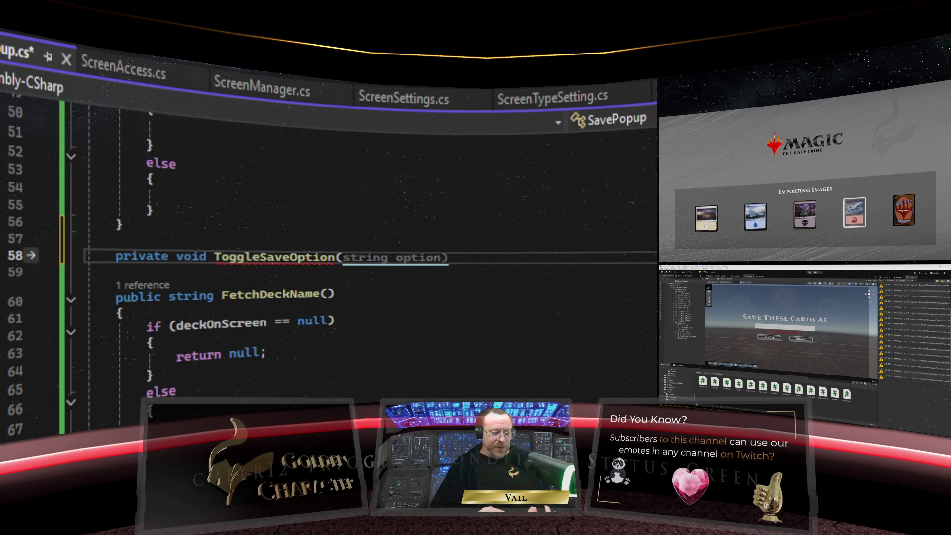
{"action": "type", "text": "bool"}
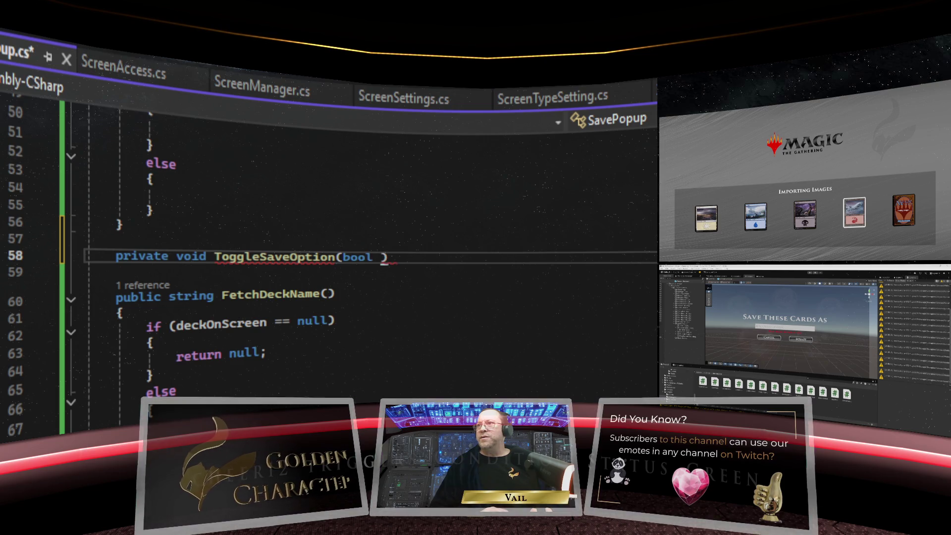
{"action": "type", "text": "available)"}
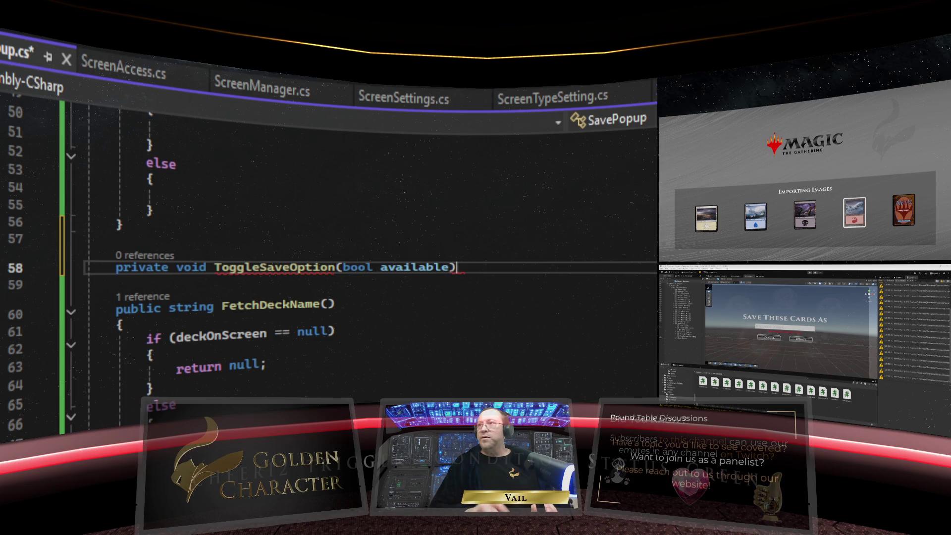
{"action": "type", "text": "{"}
{"action": "key", "text": "Return"}
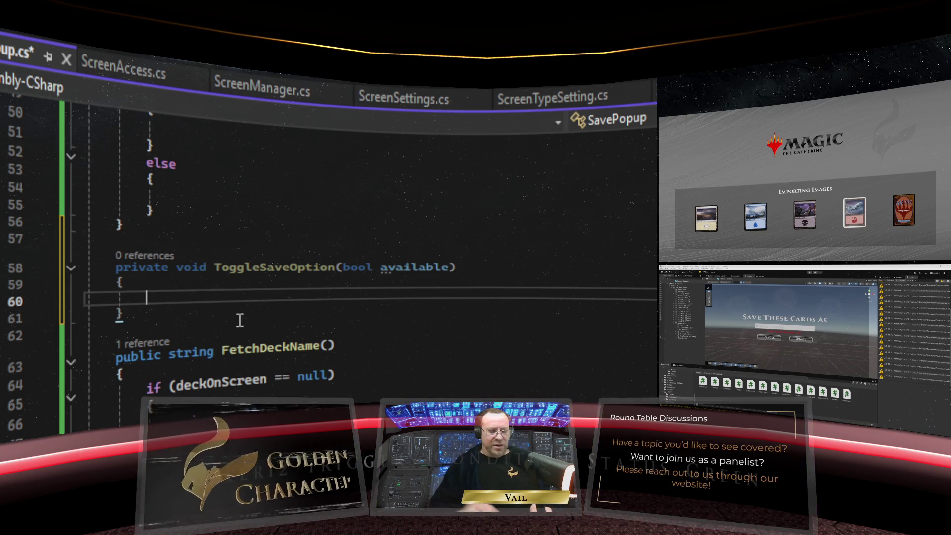
{"action": "type", "text": "if (a"}
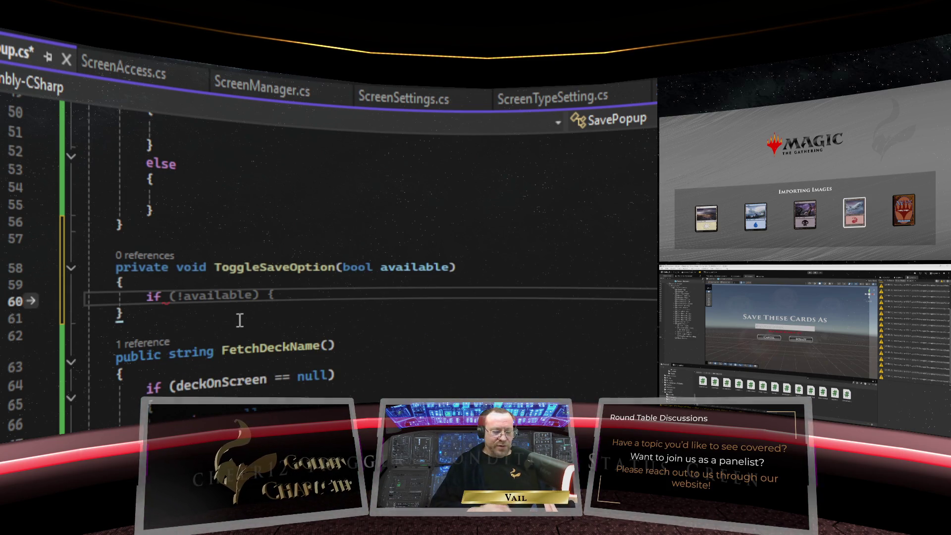
{"action": "type", "text": "vailable)"}
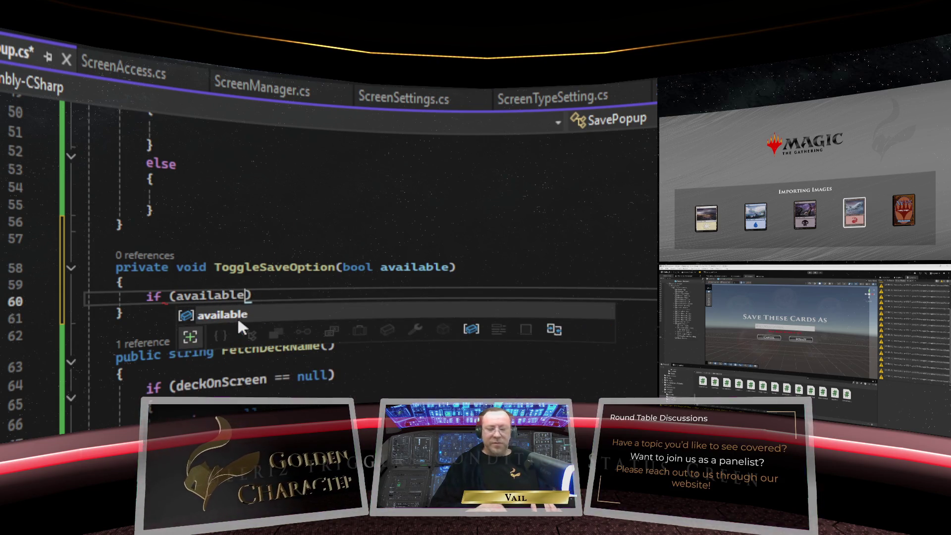
{"action": "key", "text": "BackSpace"}
{"action": "key", "text": "BackSpace"}
{"action": "key", "text": "BackSpace"}
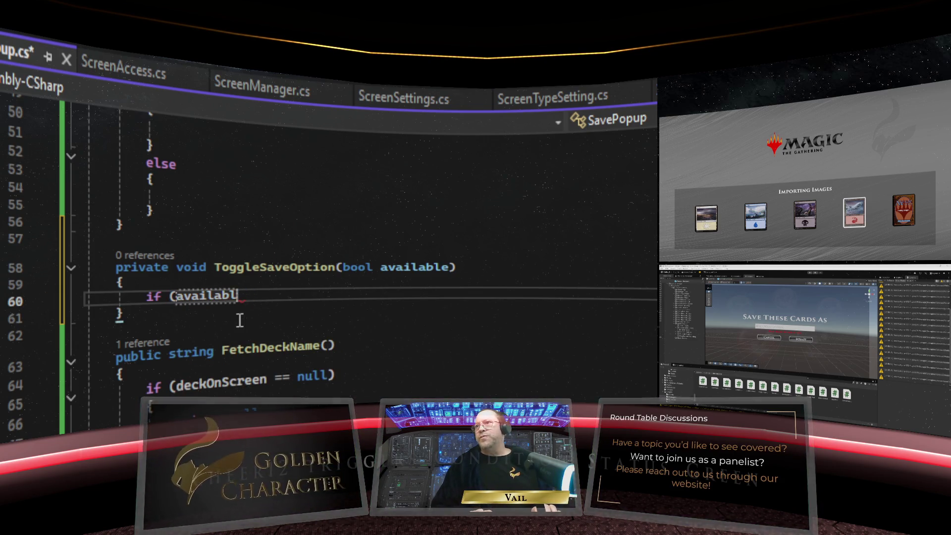
{"action": "key", "text": "BackSpace"}
{"action": "key", "text": "BackSpace"}
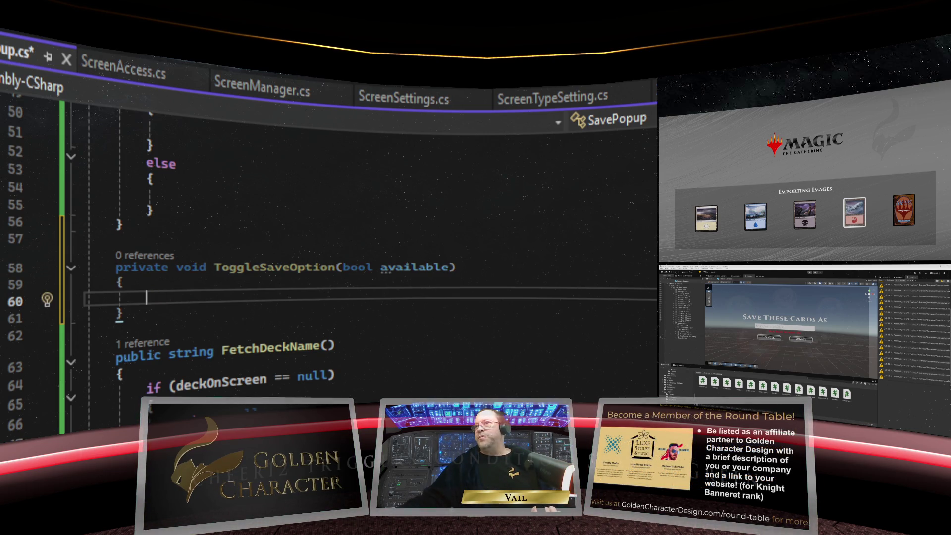
{"action": "scroll", "coordinate": [327, 247], "scroll_direction": "up", "scroll_amount": 15}
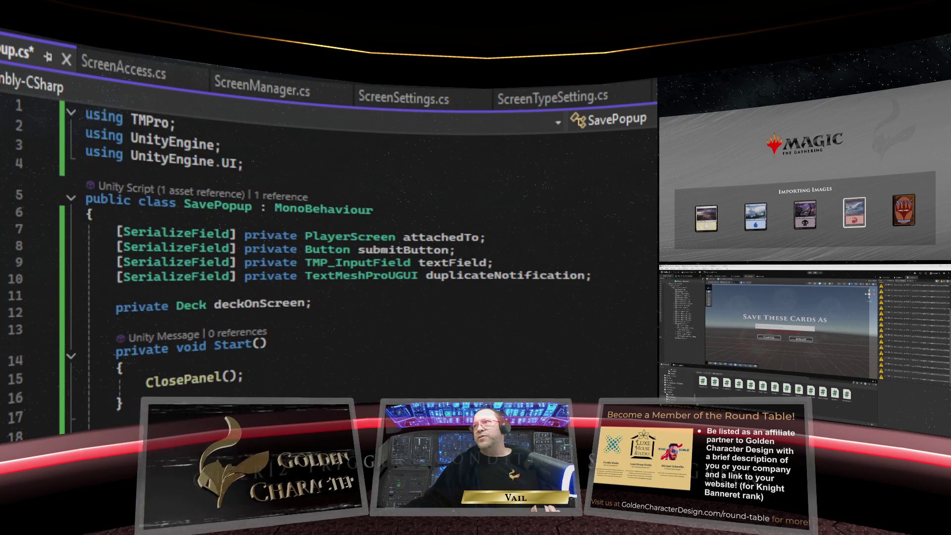
Make ToggleSaveOption set submitButton.enabled to available
{"action": "scroll", "coordinate": [327, 247], "scroll_direction": "down", "scroll_amount": 14}
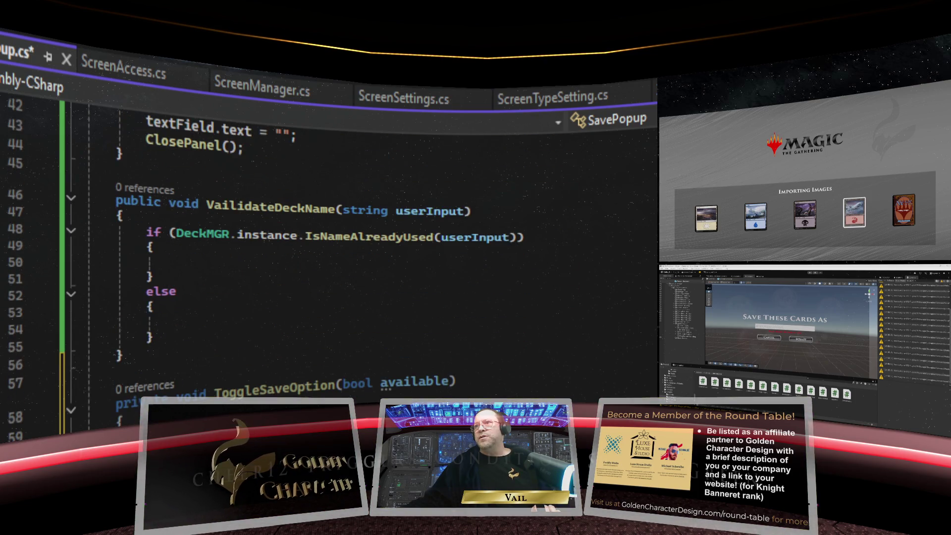
{"action": "scroll", "coordinate": [285, 307], "scroll_direction": "down", "scroll_amount": 3}
{"action": "type", "text": "su"}
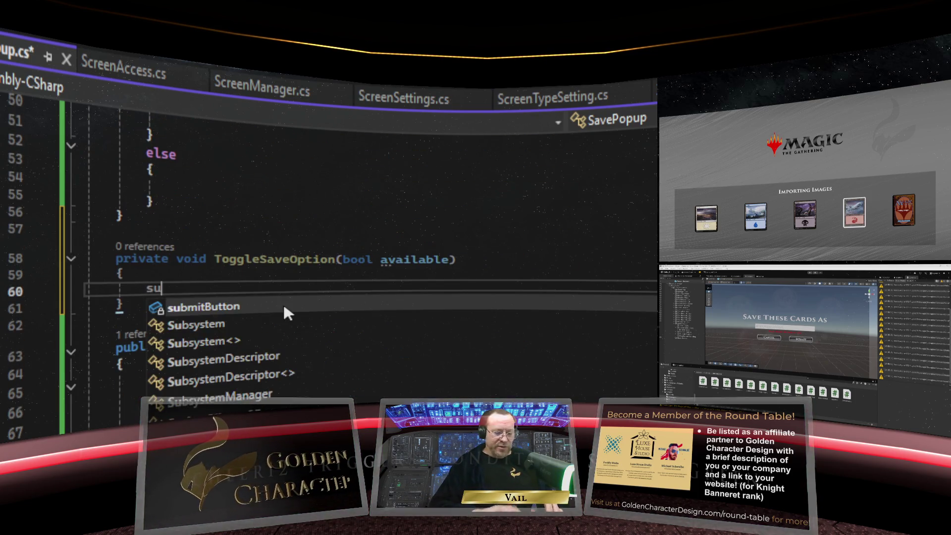
{"action": "type", "text": "bmitButt"}
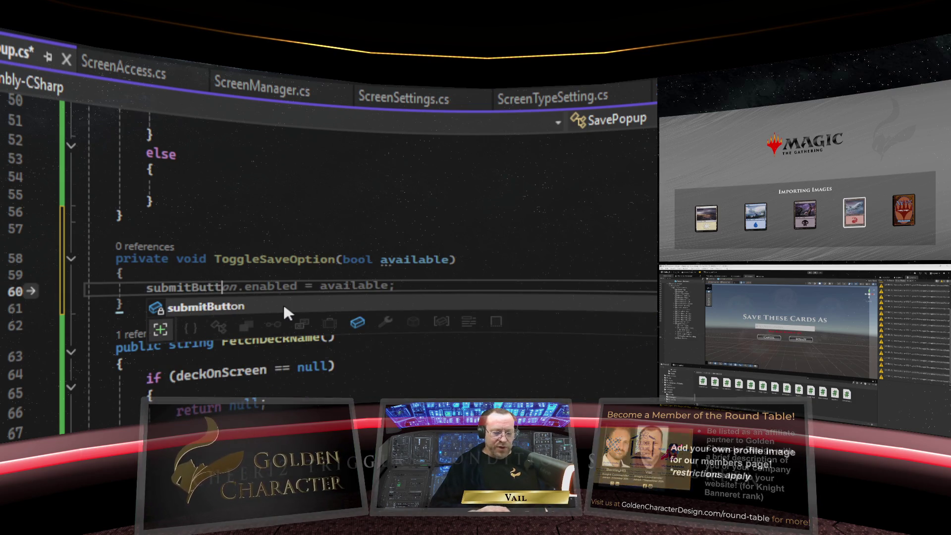
{"action": "type", "text": "on."}
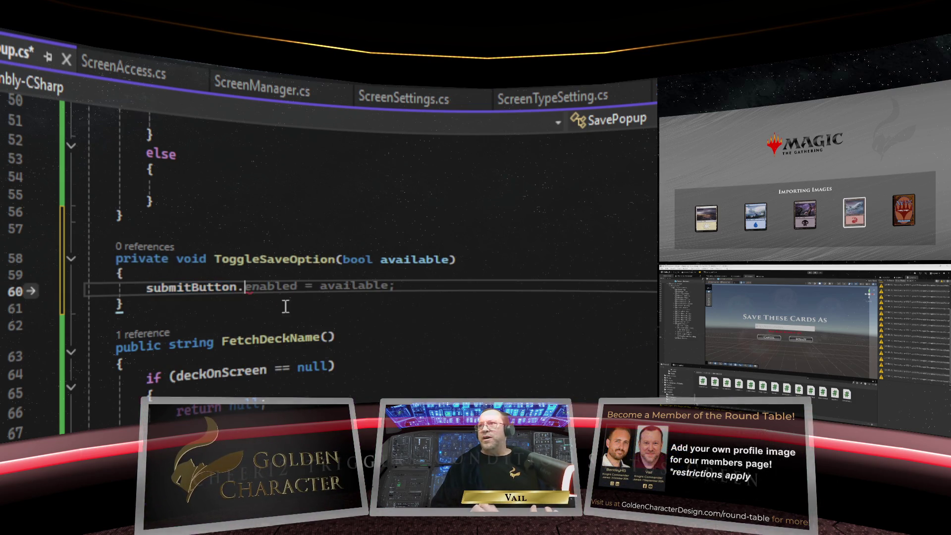
{"action": "key", "text": "Tab"}
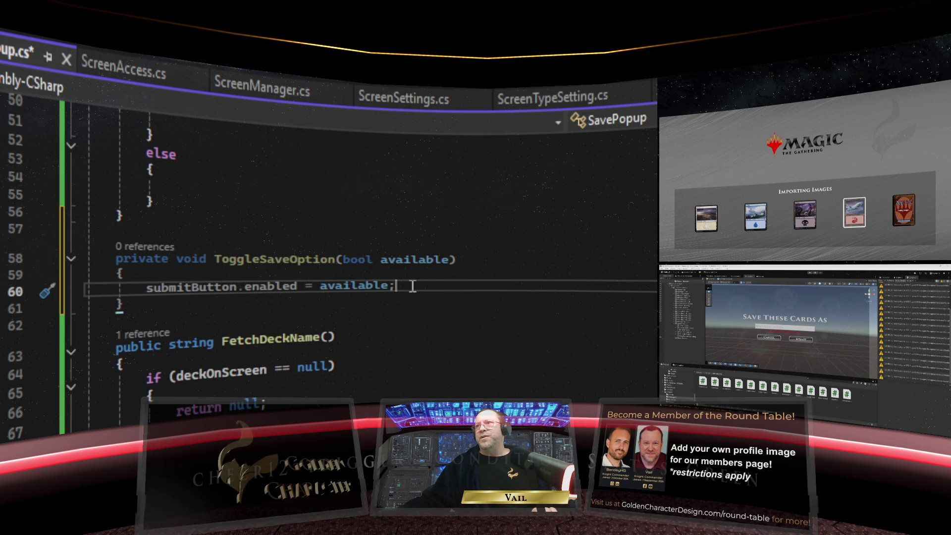
Begin a duplicateNotification line above the submitButton line and jump to its declaration
{"action": "left_click", "coordinate": [268, 273]}
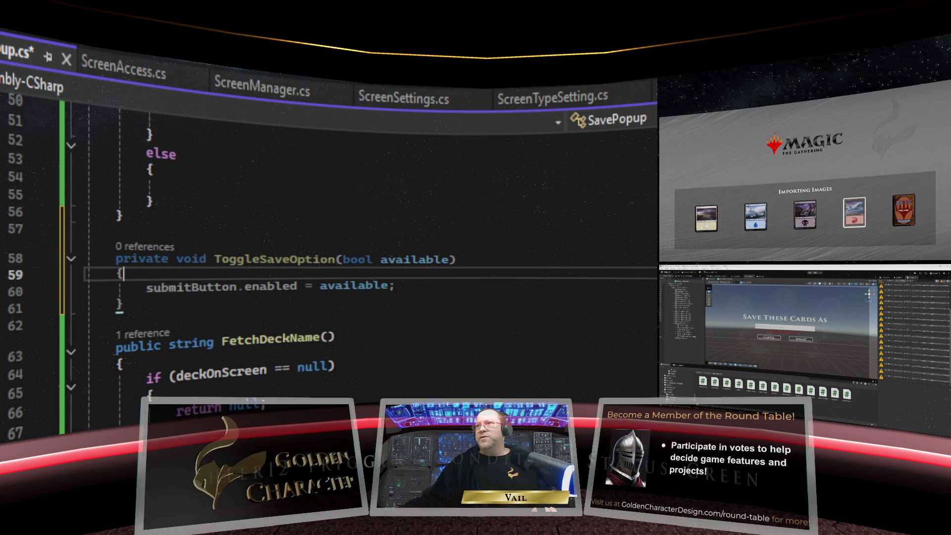
{"action": "key", "text": "Return"}
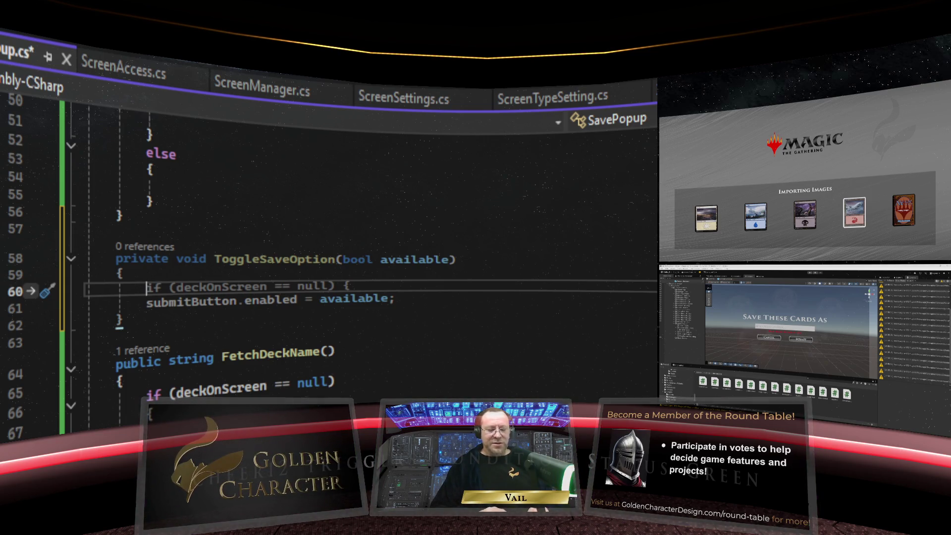
{"action": "type", "text": "not"}
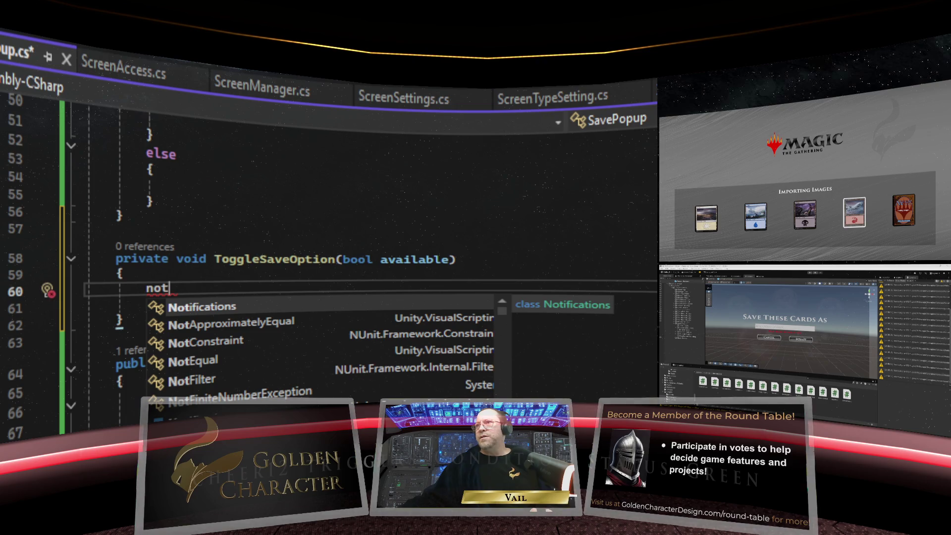
{"action": "scroll", "coordinate": [531, 292], "scroll_direction": "up", "scroll_amount": 15}
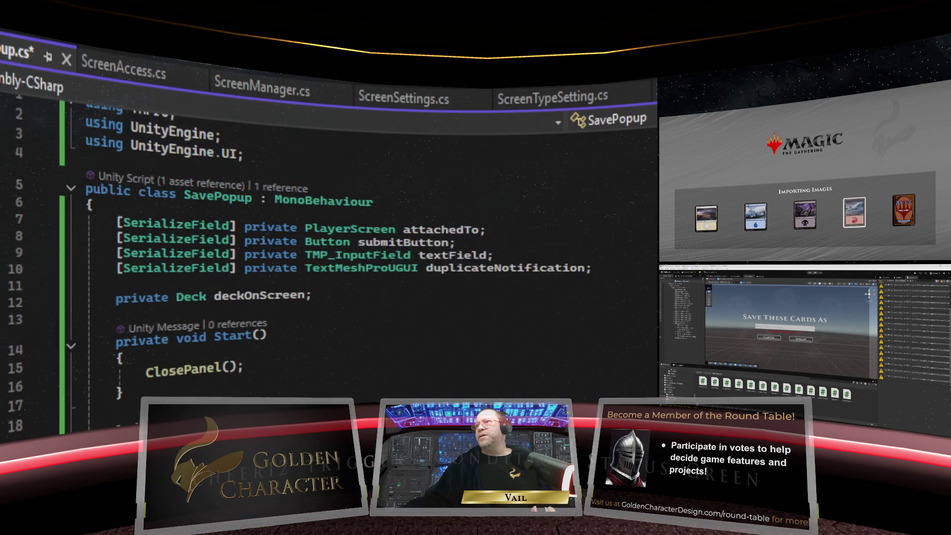
{"action": "scroll", "coordinate": [587, 288], "scroll_direction": "down", "scroll_amount": 18}
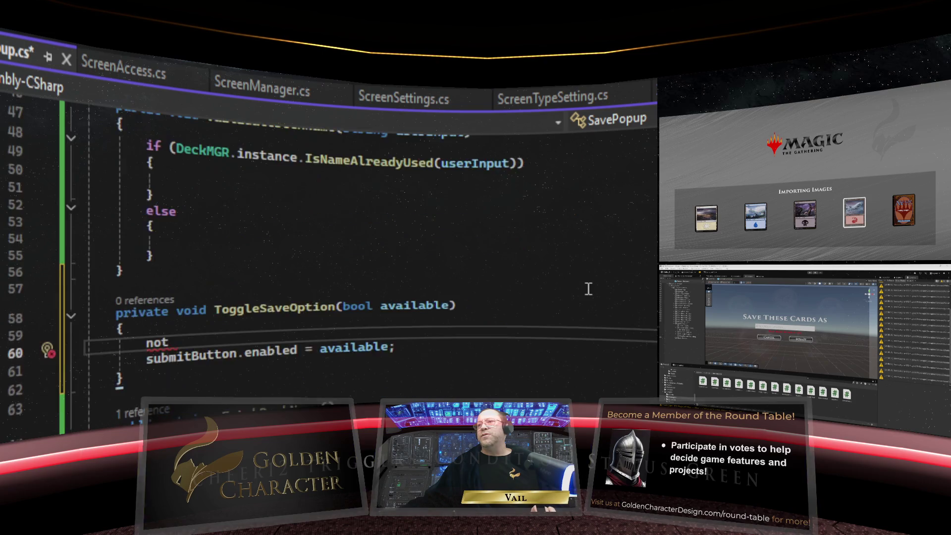
{"action": "key", "text": "BackSpace"}
{"action": "key", "text": "BackSpace"}
{"action": "key", "text": "BackSpace"}
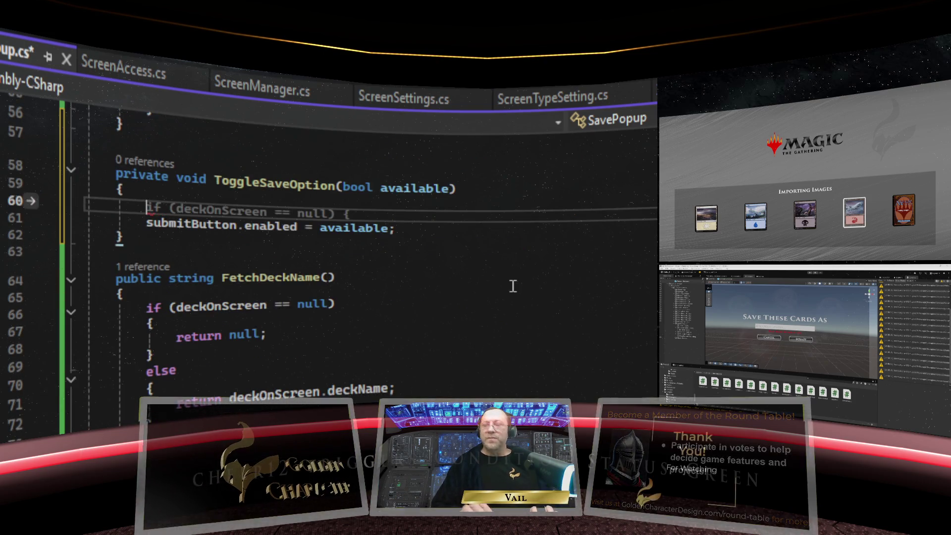
{"action": "type", "text": "duplica"}
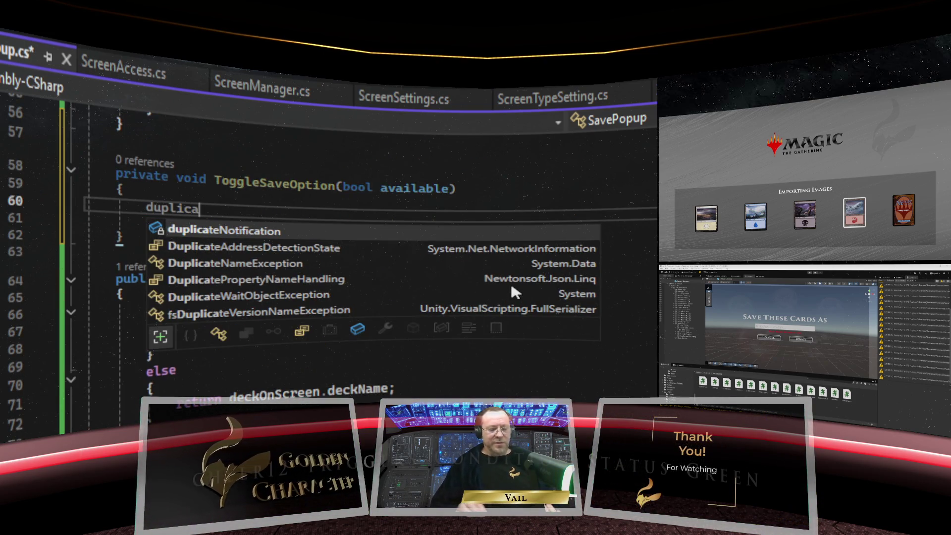
{"action": "double_click", "coordinate": [365, 227]}
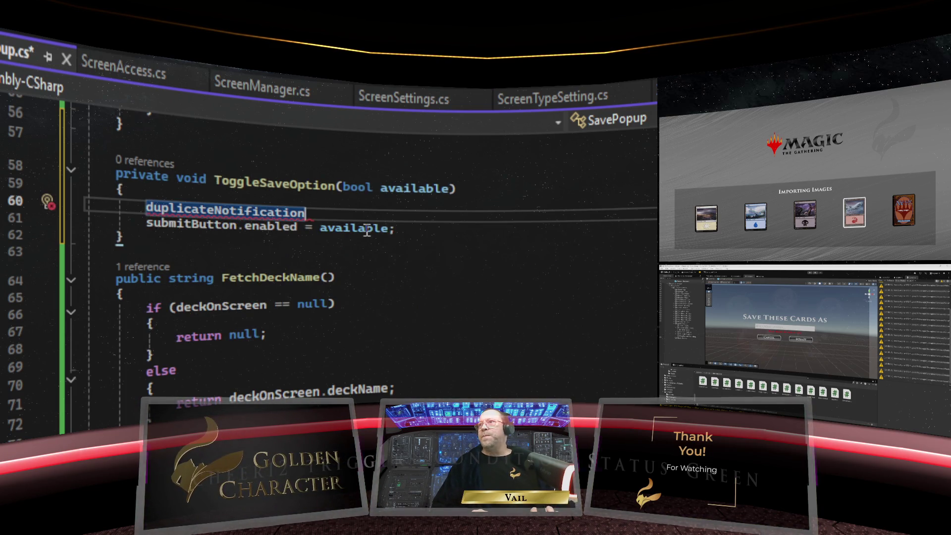
{"action": "type", "text": "."}
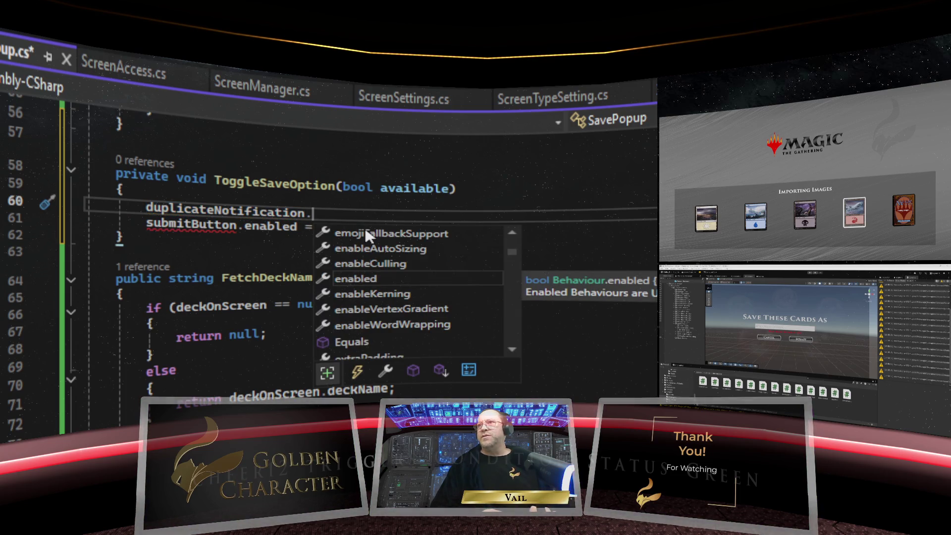
{"action": "type", "text": "set"}
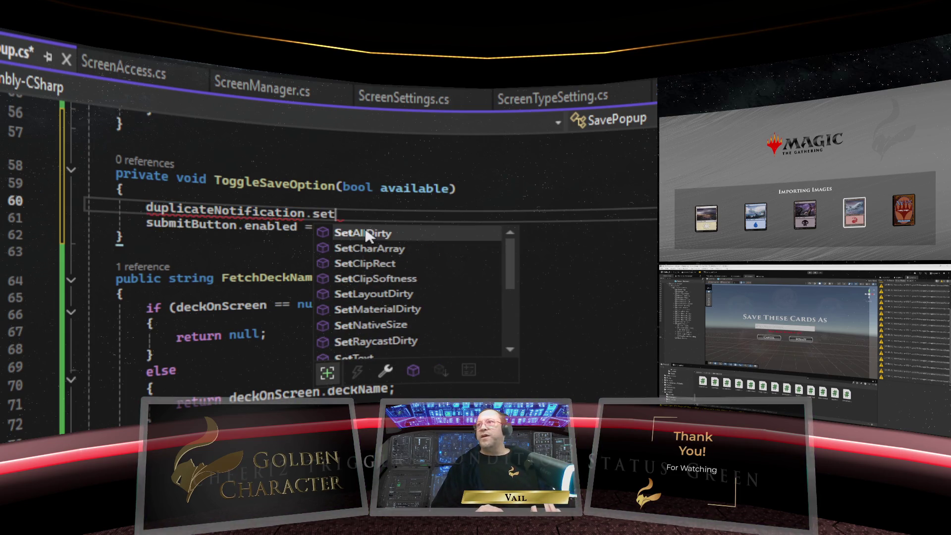
{"action": "type", "text": "A"}
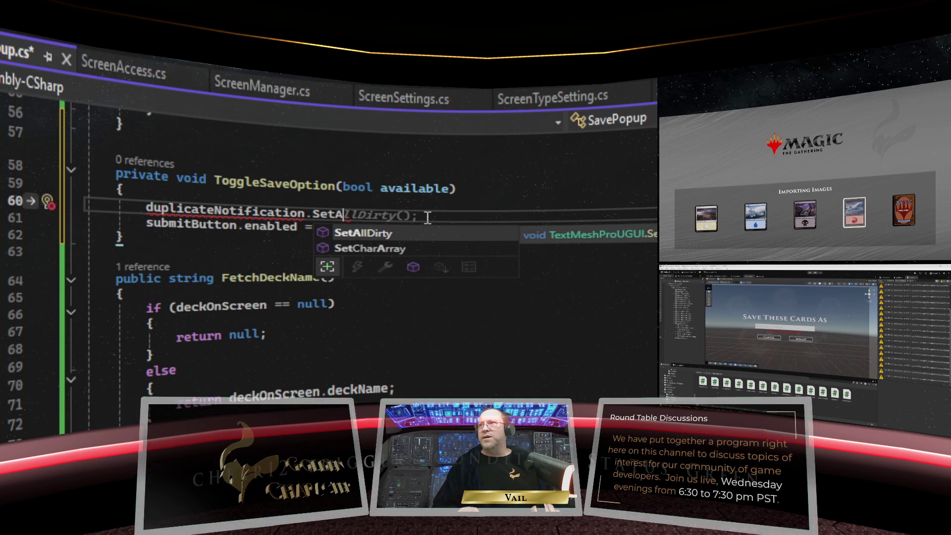
{"action": "key", "text": "BackSpace"}
{"action": "key", "text": "BackSpace"}
{"action": "key", "text": "BackSpace"}
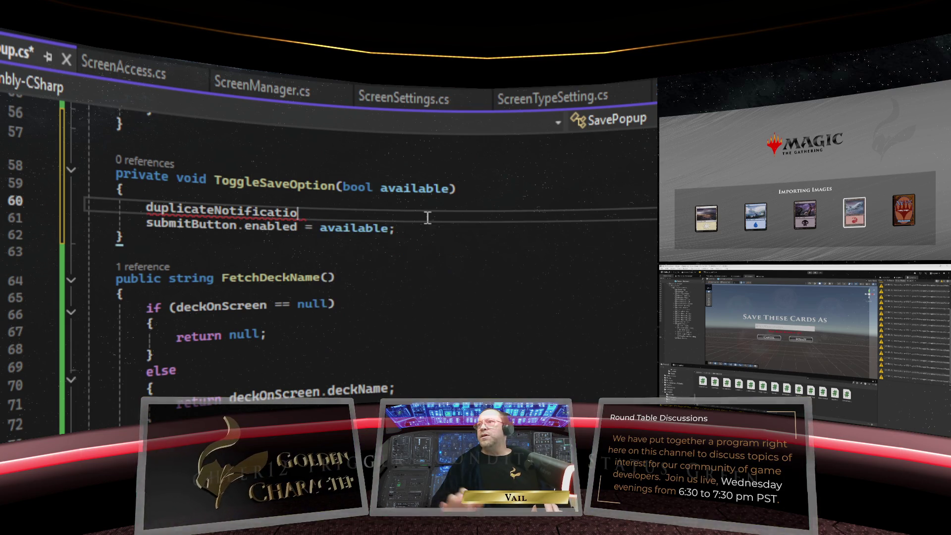
{"action": "type", "text": "n"}
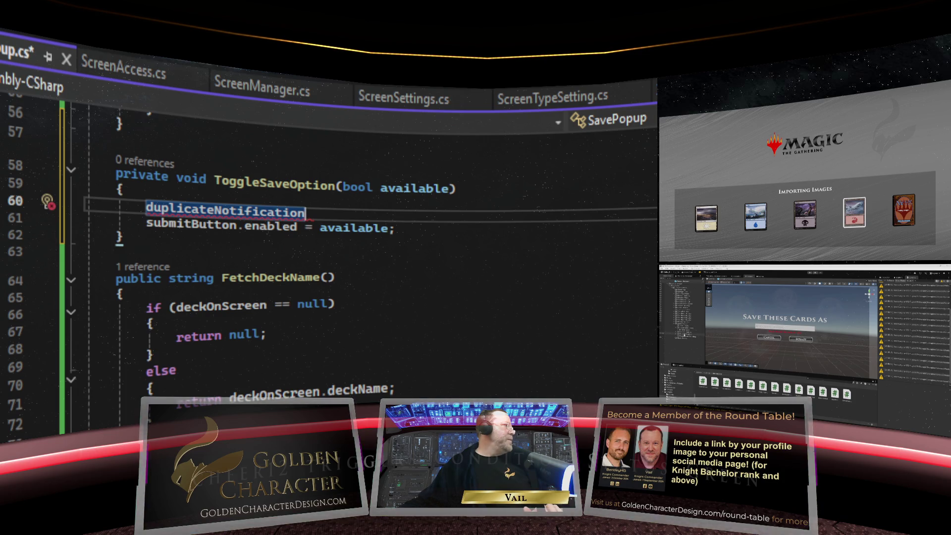
{"action": "left_click", "coordinate": [785, 328]}
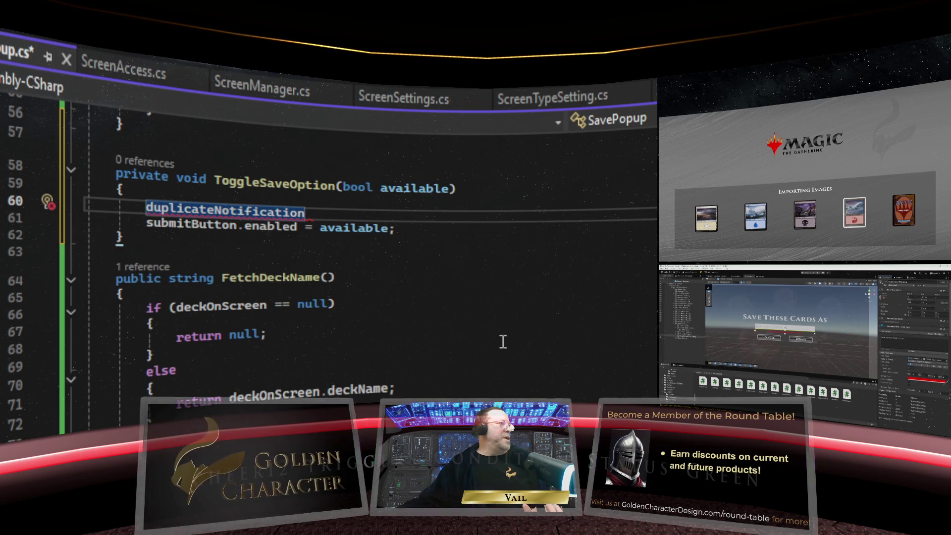
{"action": "key", "text": "F12"}
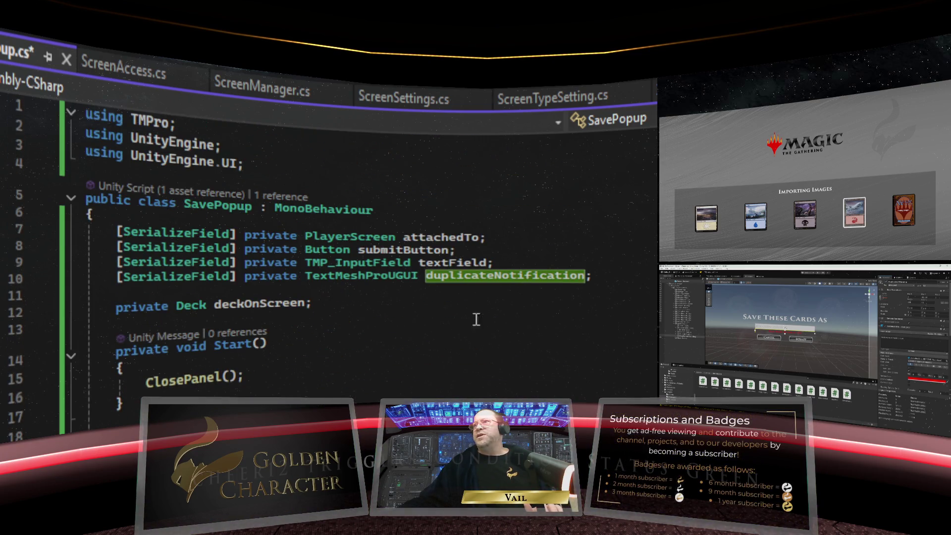
Change the duplicateNotification field's type from TextMeshProUGUI to GameObject
{"action": "mouse_move", "coordinate": [376, 279]}
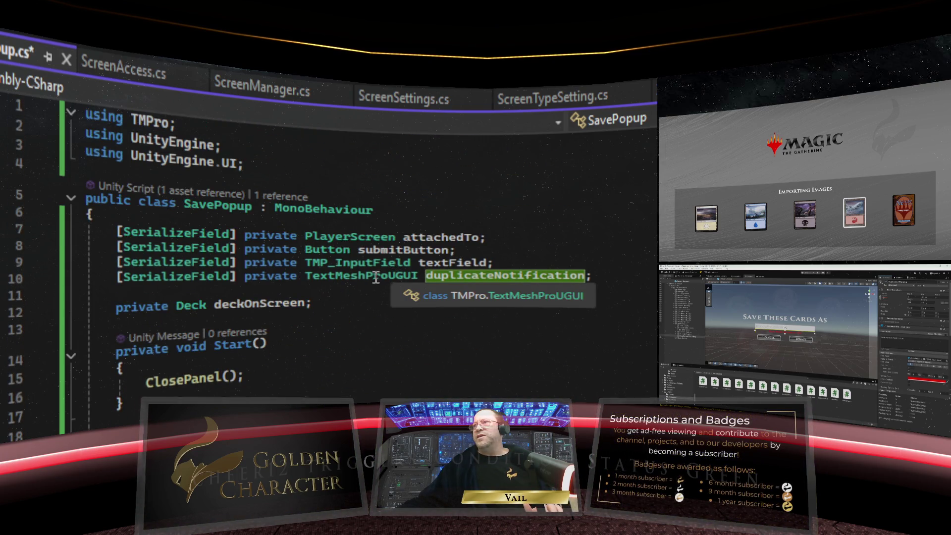
{"action": "double_click", "coordinate": [340, 281]}
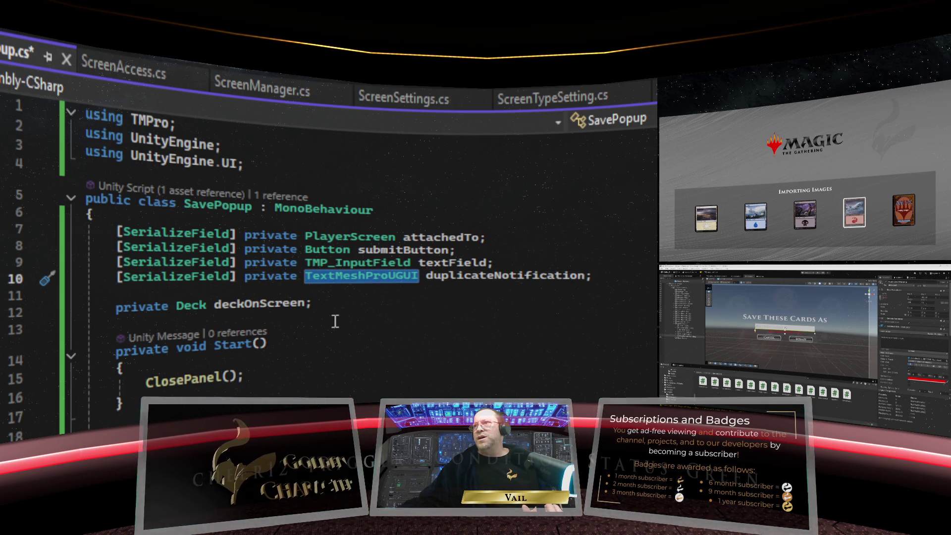
{"action": "type", "text": "GameObje"}
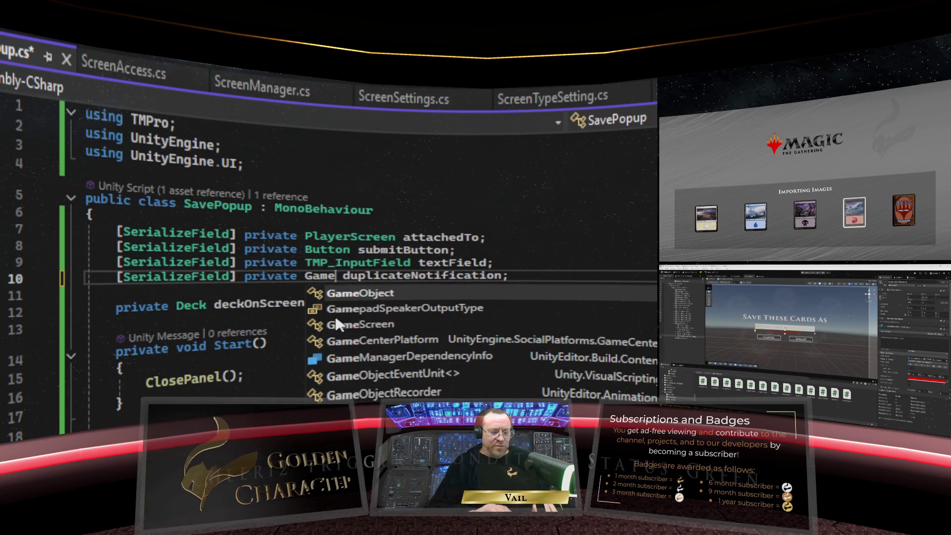
{"action": "type", "text": "ct"}
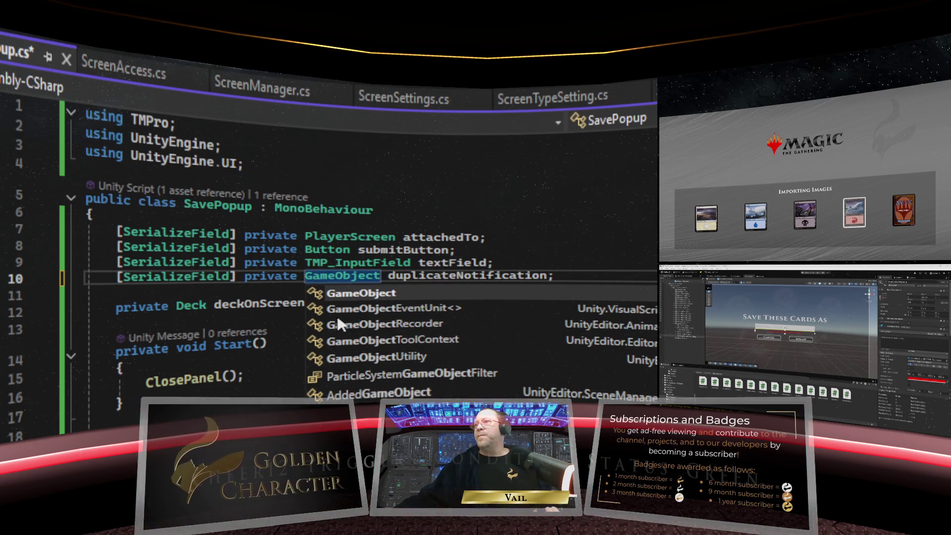
Move the duplicateNotification declaration directly below submitButton and remove the leftover blank line
{"action": "left_click_drag", "start_coordinate": [567, 272], "coordinate": [59, 278]}
{"action": "key", "text": "ctrl+c"}
{"action": "right_click", "coordinate": [117, 278]}
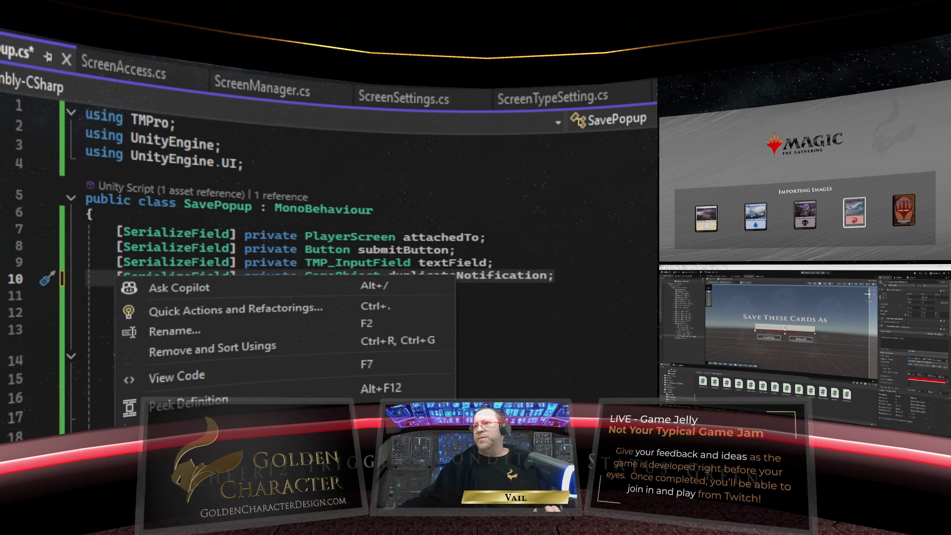
{"action": "key", "text": "Delete"}
{"action": "left_click", "coordinate": [480, 253]}
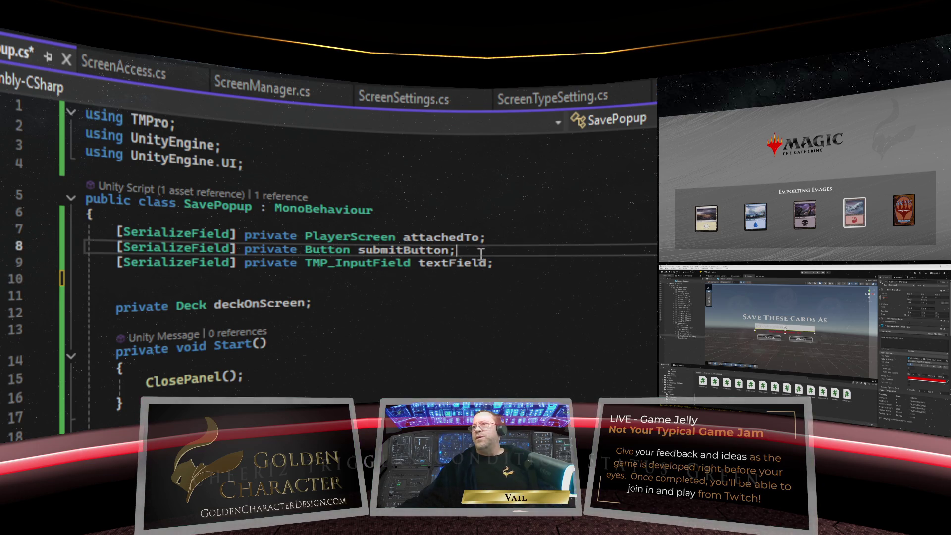
{"action": "key", "text": "Return"}
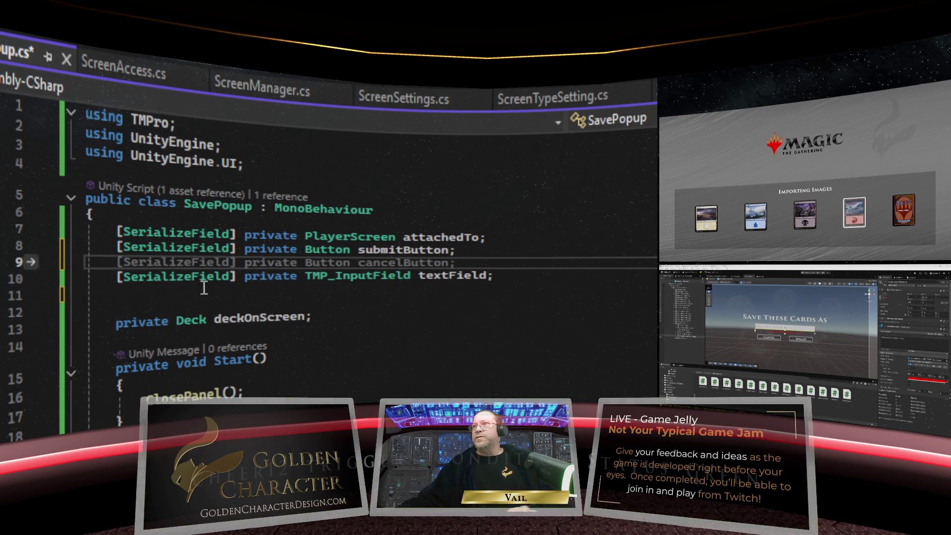
{"action": "right_click", "coordinate": [153, 261]}
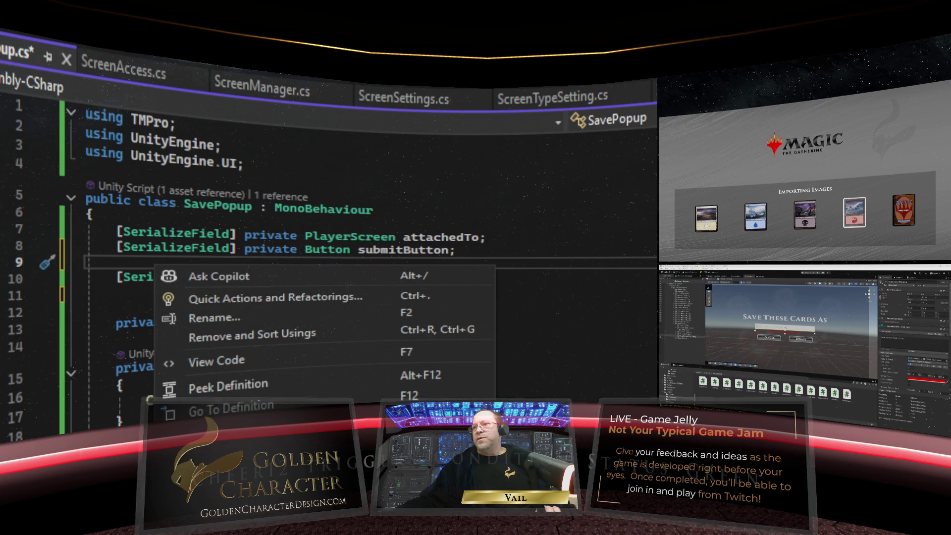
{"action": "key", "text": "ctrl+v"}
{"action": "left_click", "coordinate": [56, 298]}
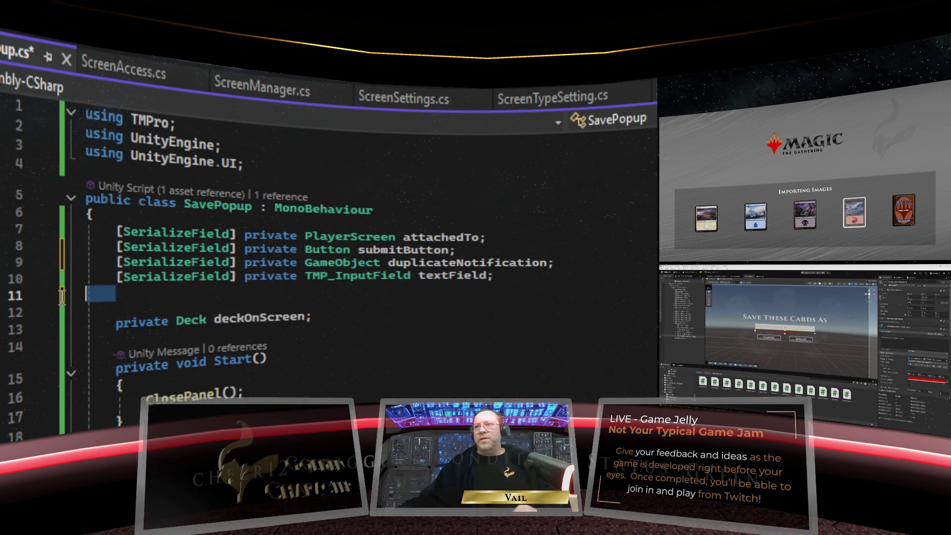
{"action": "key", "text": "Delete"}
{"action": "left_click", "coordinate": [416, 304]}
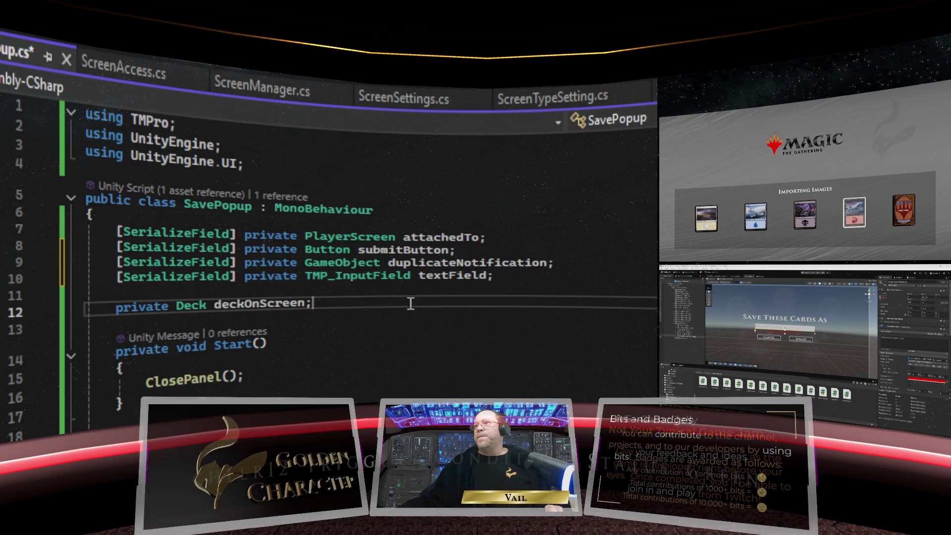
{"action": "scroll", "coordinate": [347, 317], "scroll_direction": "down", "scroll_amount": 16}
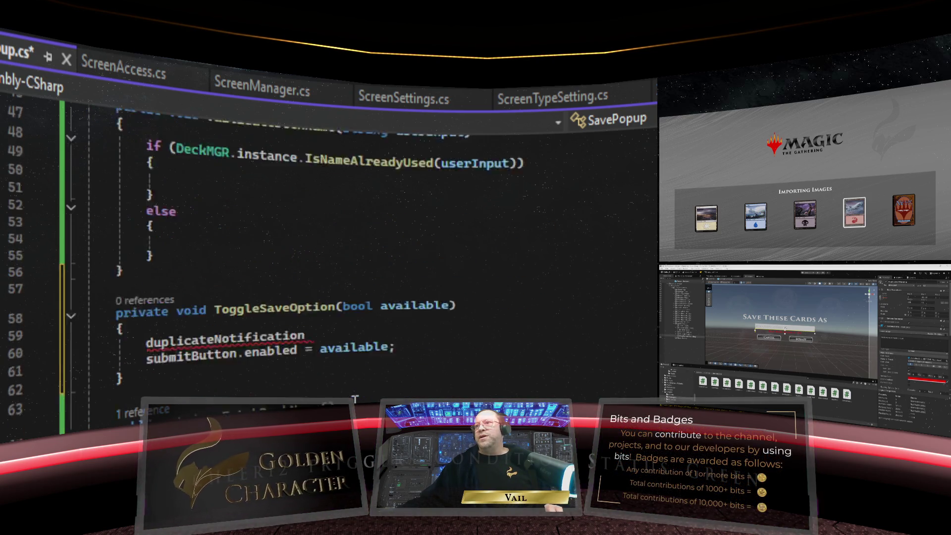
Complete the line as duplicateNotification.SetActive(!available); ahead of the submitButton line
{"action": "left_click", "coordinate": [392, 306]}
{"action": "key", "text": "Up"}
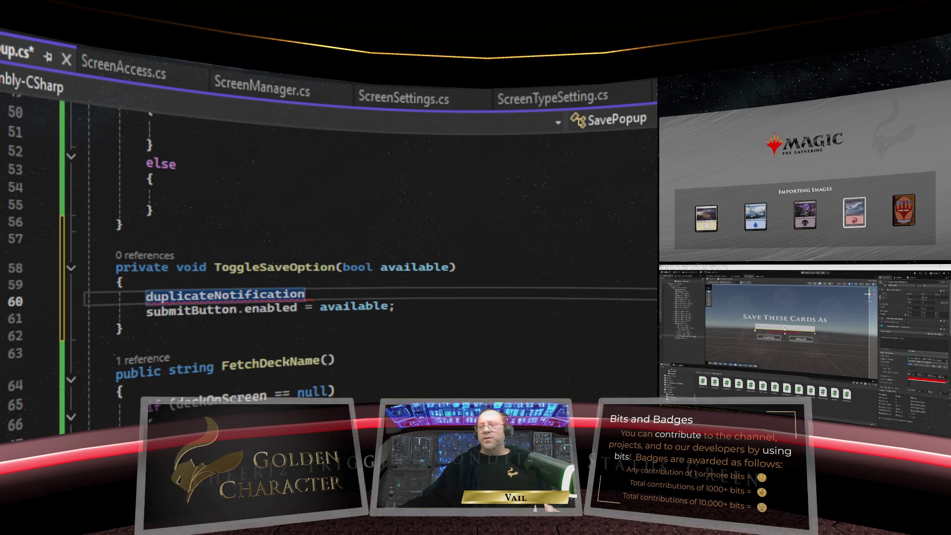
{"action": "type", "text": ".Set"}
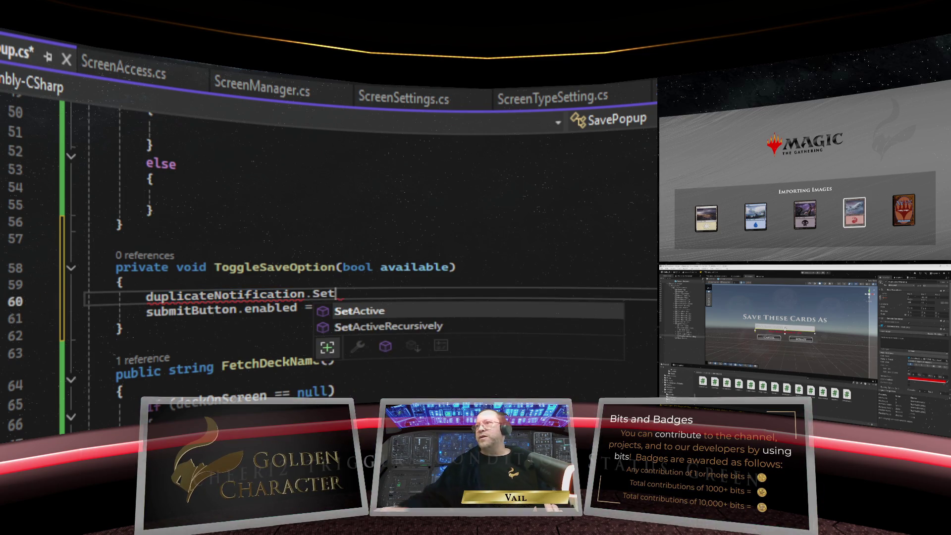
{"action": "key", "text": "Tab"}
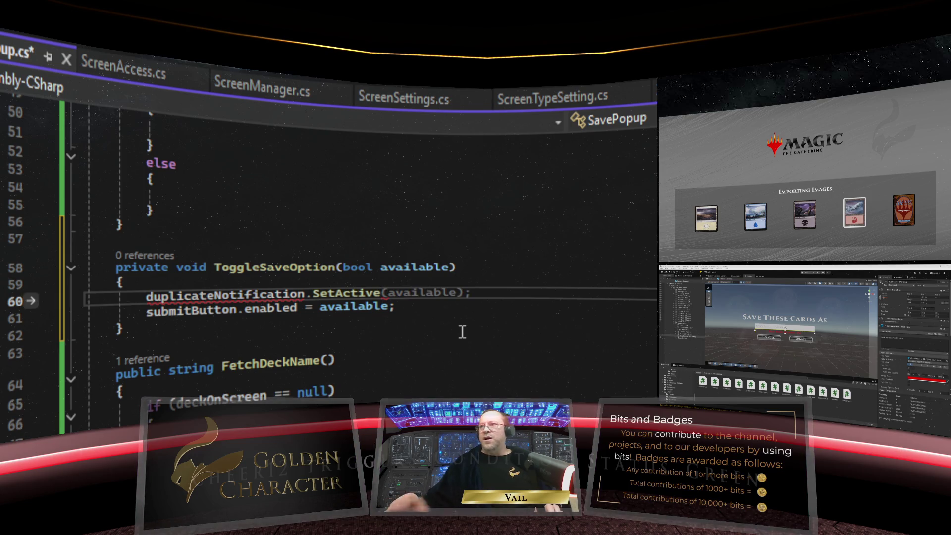
{"action": "key", "text": "Tab"}
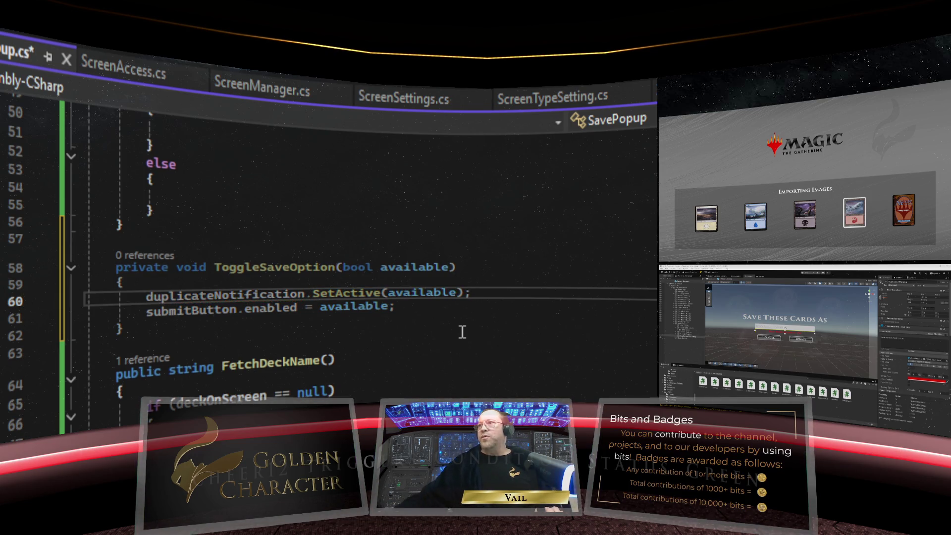
{"action": "left_click", "coordinate": [389, 293]}
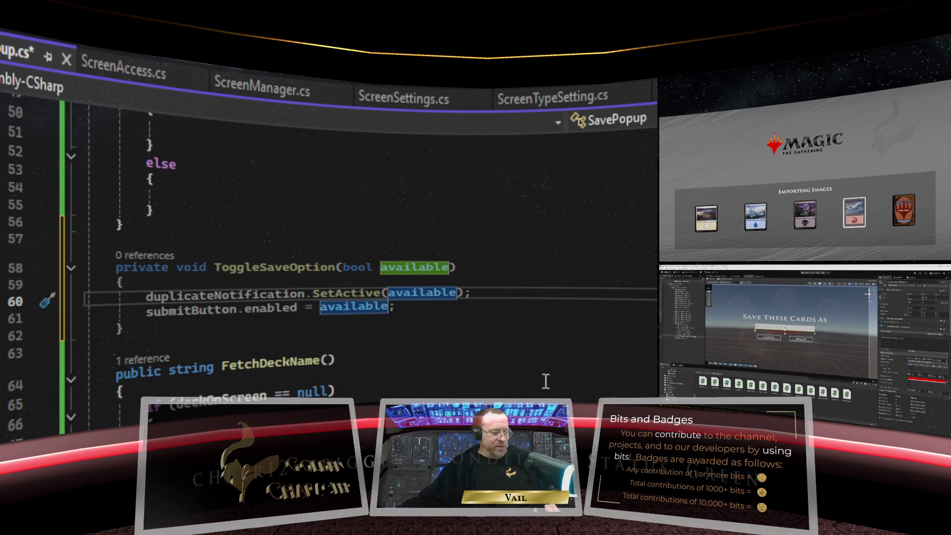
{"action": "type", "text": "!"}
{"action": "left_click", "coordinate": [448, 321]}
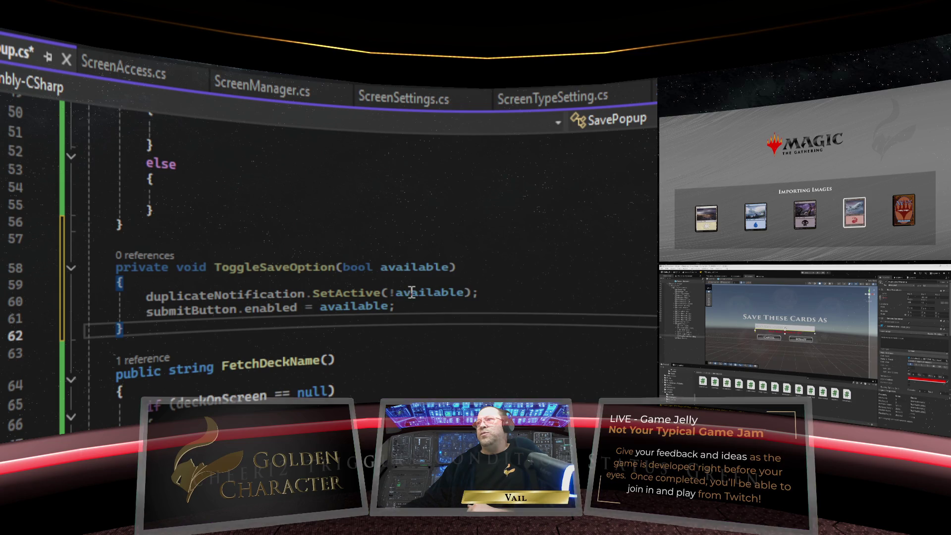
{"action": "mouse_move", "coordinate": [342, 295]}
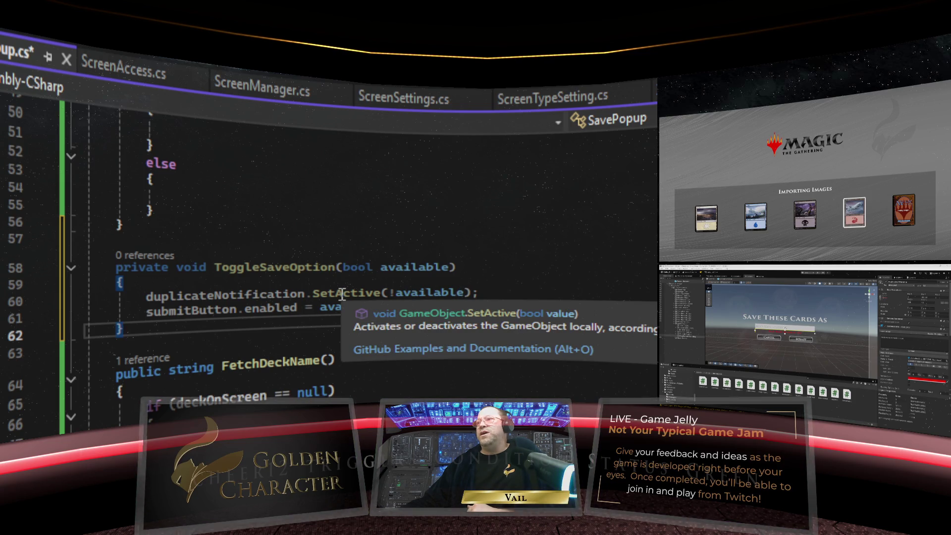
{"action": "mouse_move", "coordinate": [258, 295]}
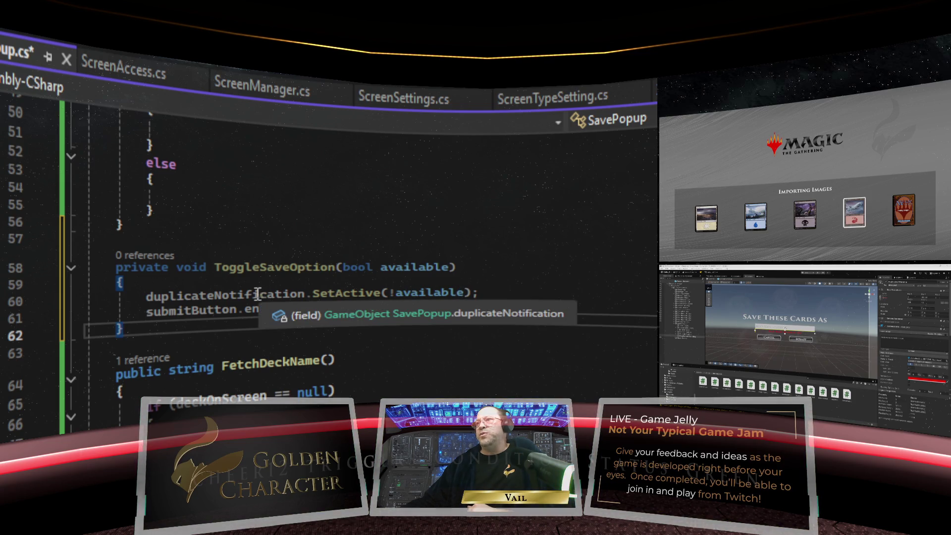
{"action": "mouse_move", "coordinate": [425, 297]}
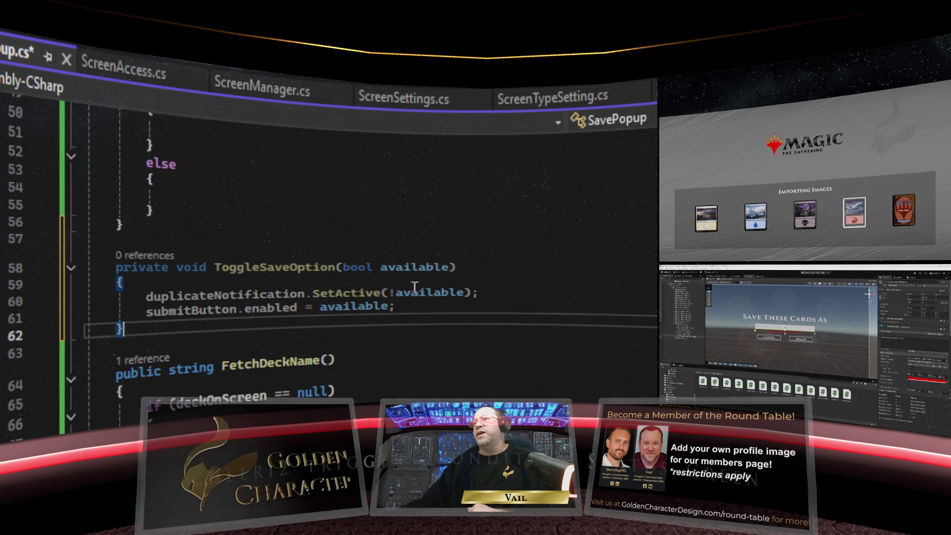
{"action": "scroll", "coordinate": [323, 232], "scroll_direction": "up", "scroll_amount": 7}
{"action": "scroll", "coordinate": [323, 232], "scroll_direction": "down", "scroll_amount": 5}
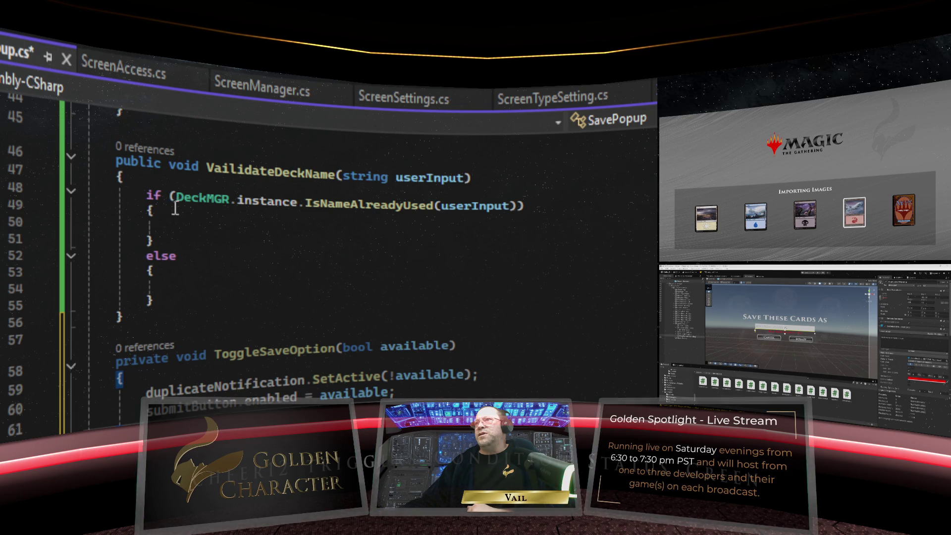
Replace VailidateDeckName's empty if/else with ToggleSaveOption(DeckMGR.instance.IsNameAlreadyUsed(userInput));
{"action": "mouse_move", "coordinate": [172, 298]}
{"action": "left_mouse_down"}
{"action": "mouse_move", "coordinate": [117, 265]}
{"action": "mouse_move", "coordinate": [72, 206]}
{"action": "left_mouse_up"}
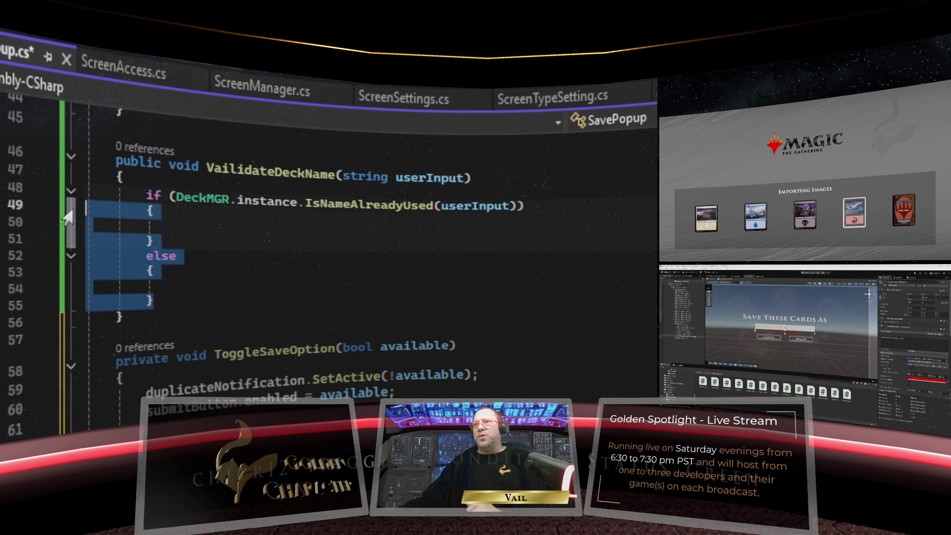
{"action": "key", "text": "Delete"}
{"action": "key", "text": "BackSpace"}
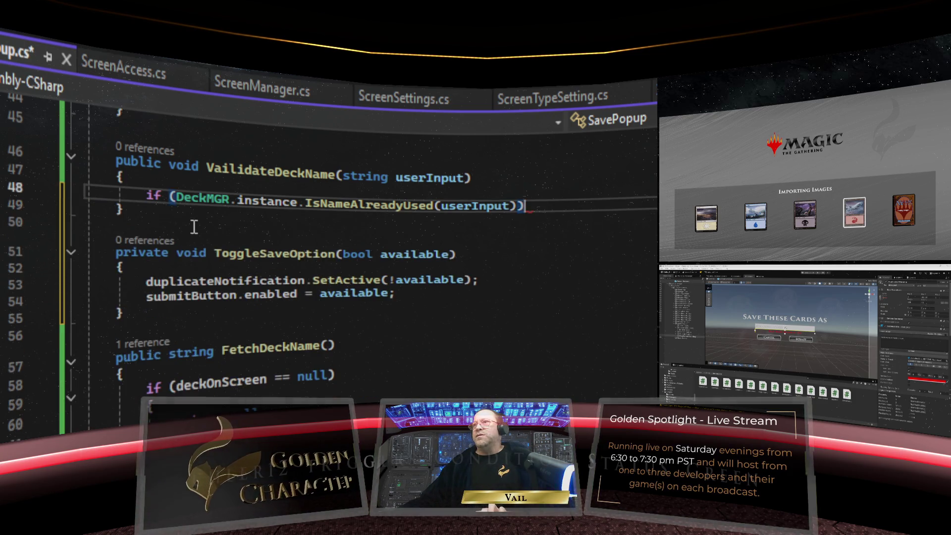
{"action": "scroll", "coordinate": [170, 201], "scroll_direction": "up", "scroll_amount": 2}
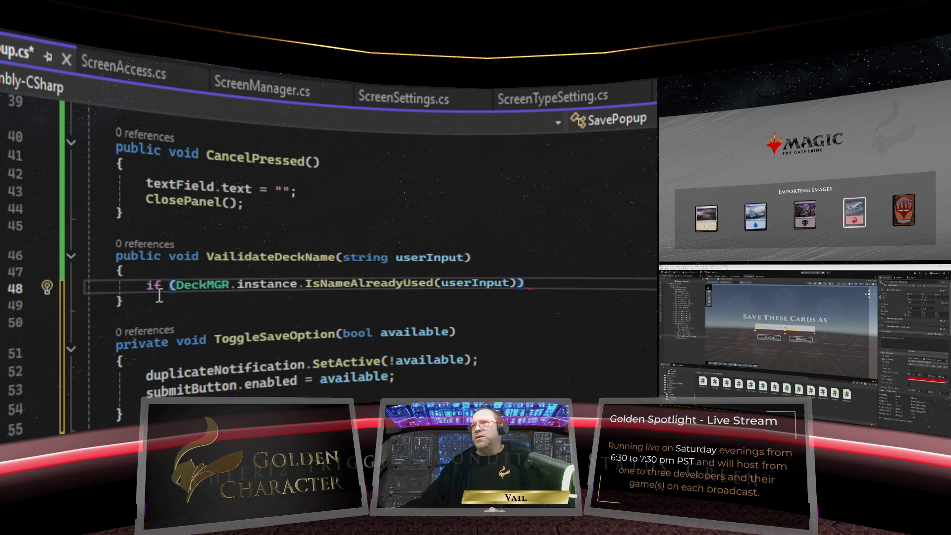
{"action": "left_click", "coordinate": [177, 286]}
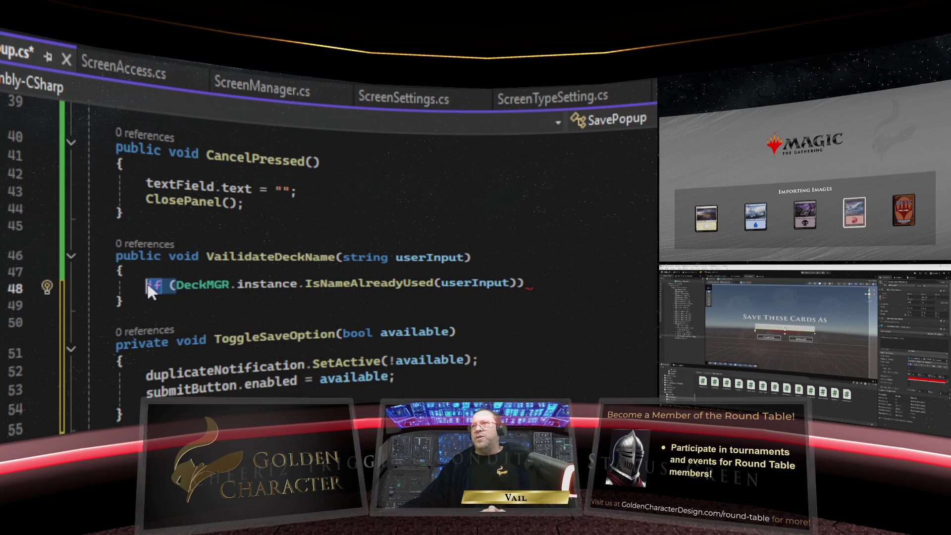
{"action": "type", "text": "ToggleSave"}
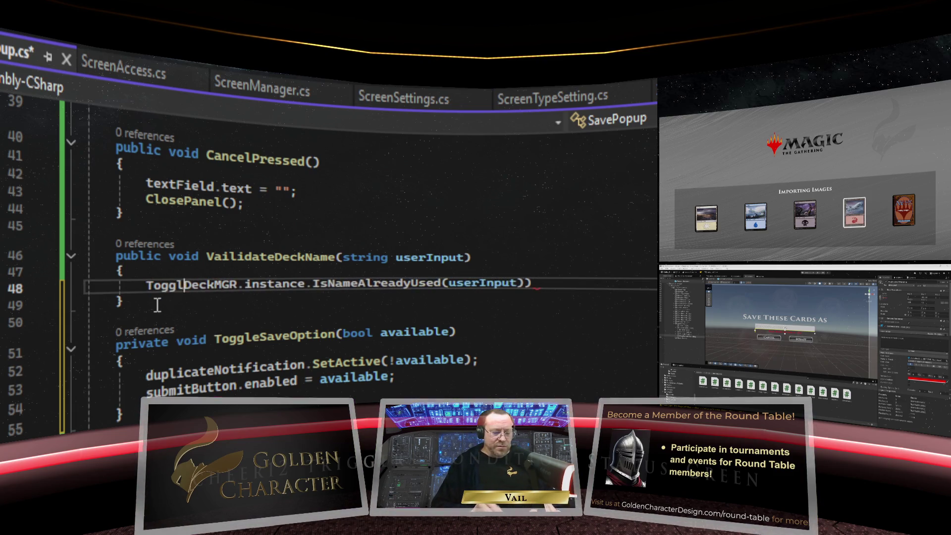
{"action": "type", "text": "Option("}
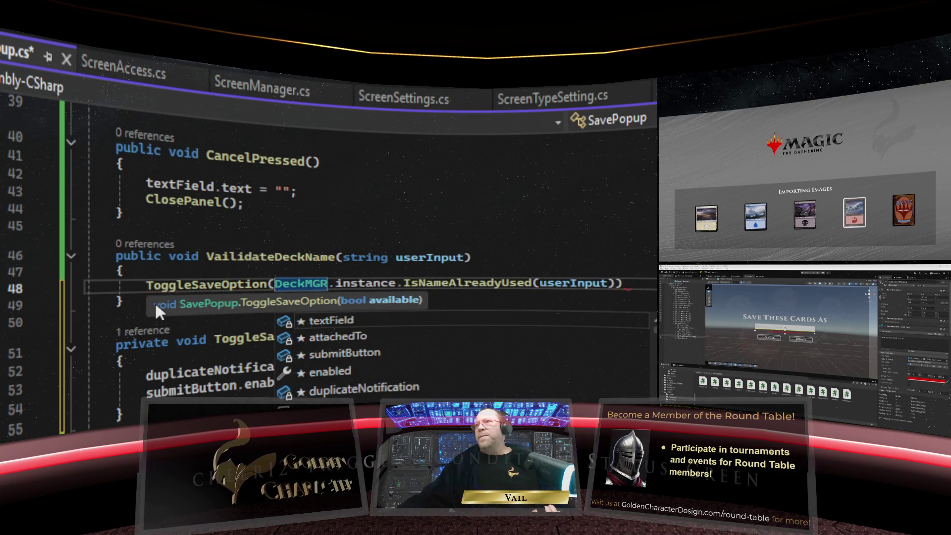
{"action": "left_click", "coordinate": [628, 285]}
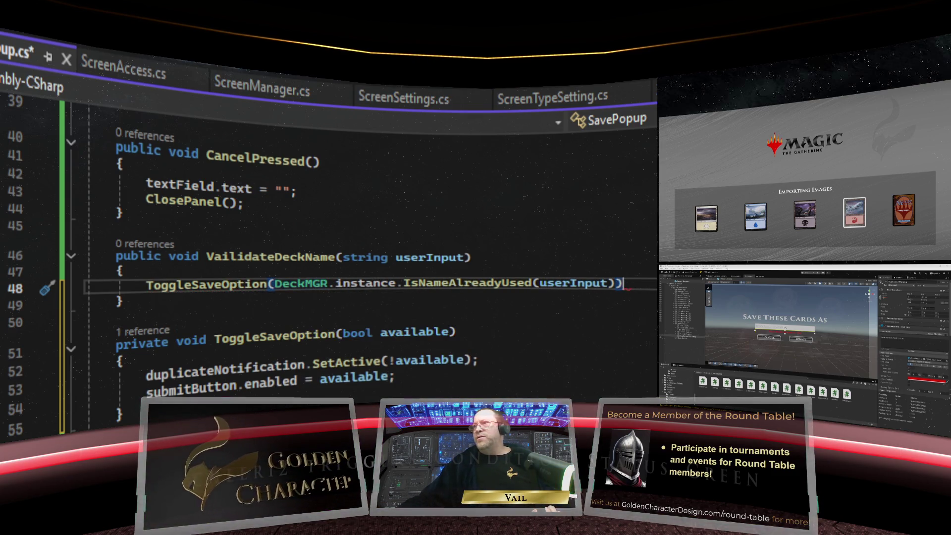
{"action": "type", "text": ";"}
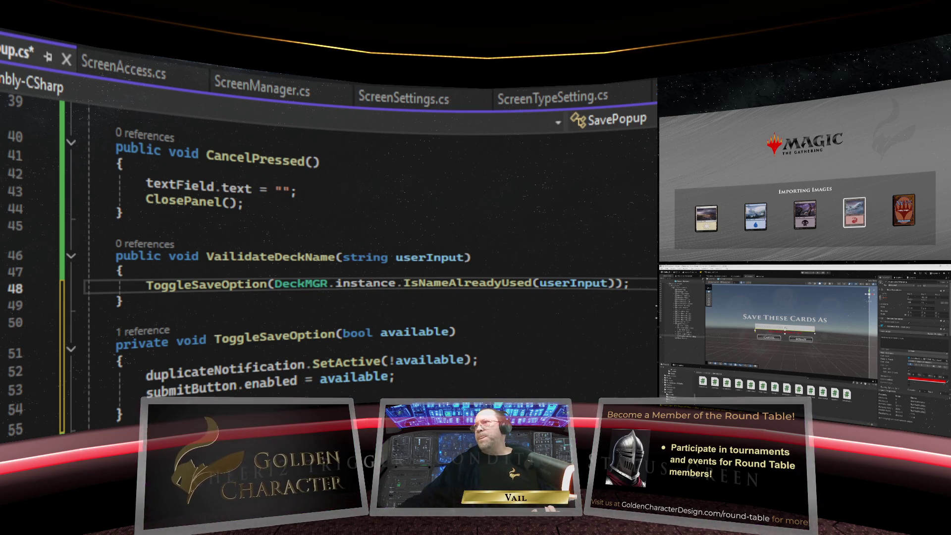
{"action": "left_click", "coordinate": [403, 308]}
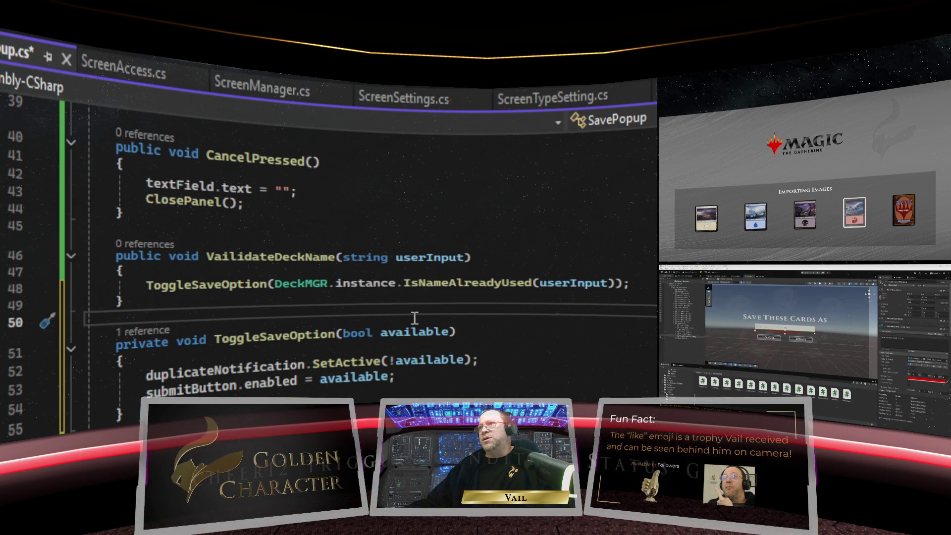
Review ToggleSaveOption's SetActive(blocked) and enabled = !blocked lines in Quick Info, then dismiss it
{"action": "mouse_move", "coordinate": [384, 337]}
{"action": "type", "text": "!blocked"}
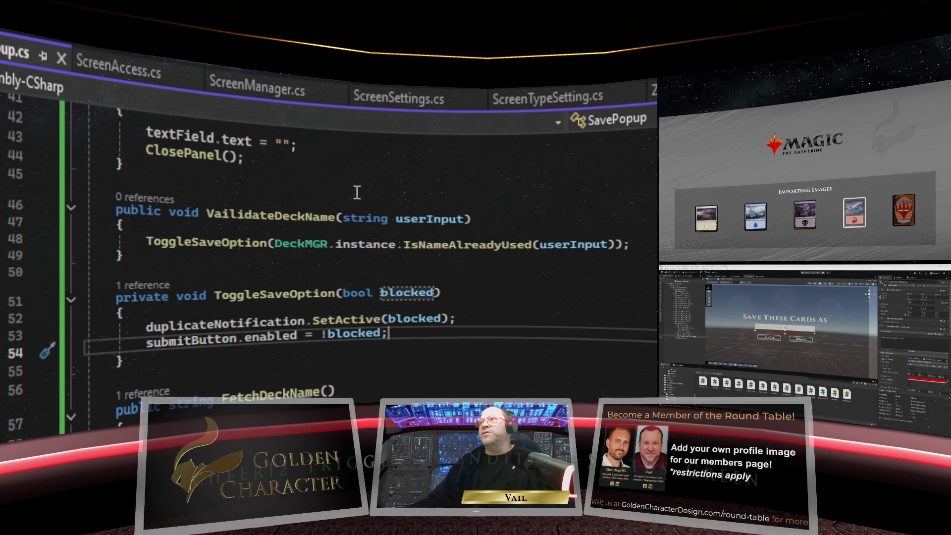
{"action": "scroll", "coordinate": [459, 340], "scroll_direction": "up", "scroll_amount": 7}
{"action": "scroll", "coordinate": [459, 341], "scroll_direction": "down", "scroll_amount": 6}
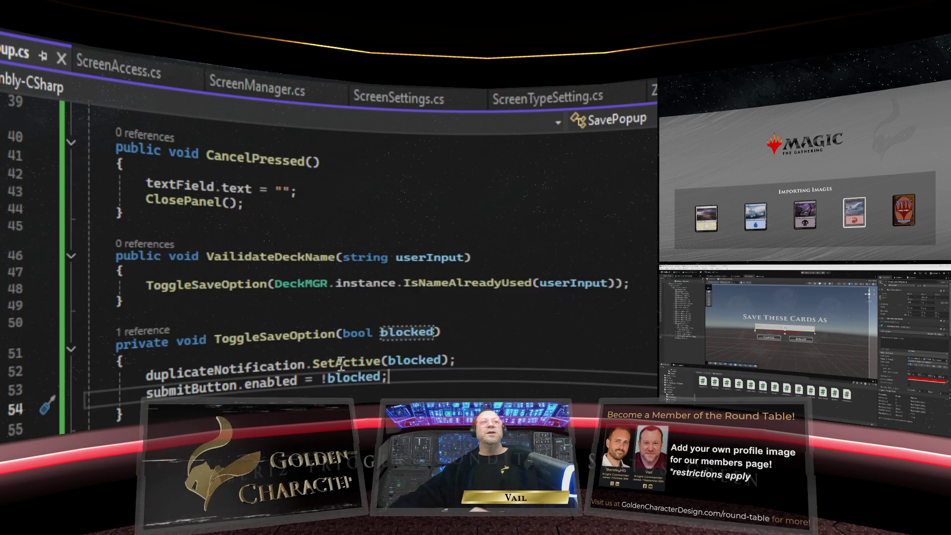
{"action": "mouse_move", "coordinate": [358, 355]}
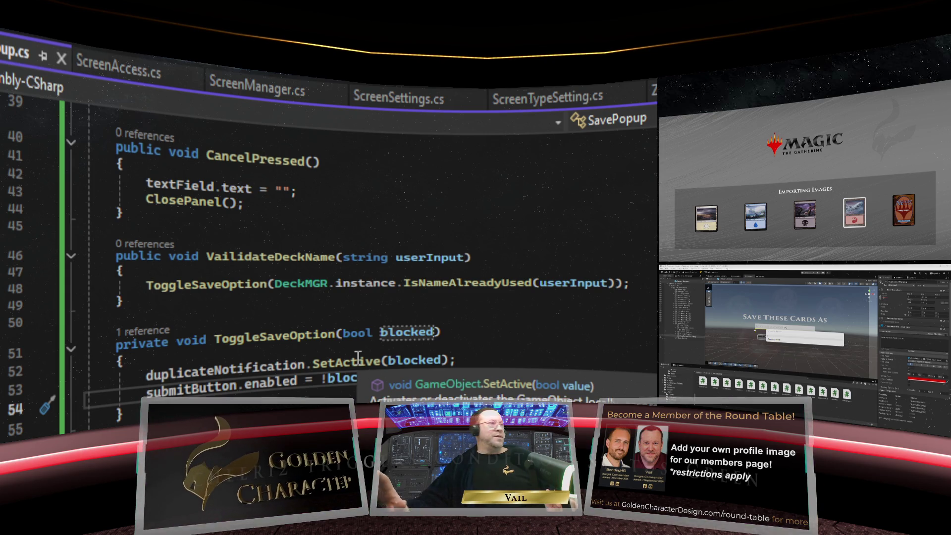
{"action": "key", "text": "Escape"}
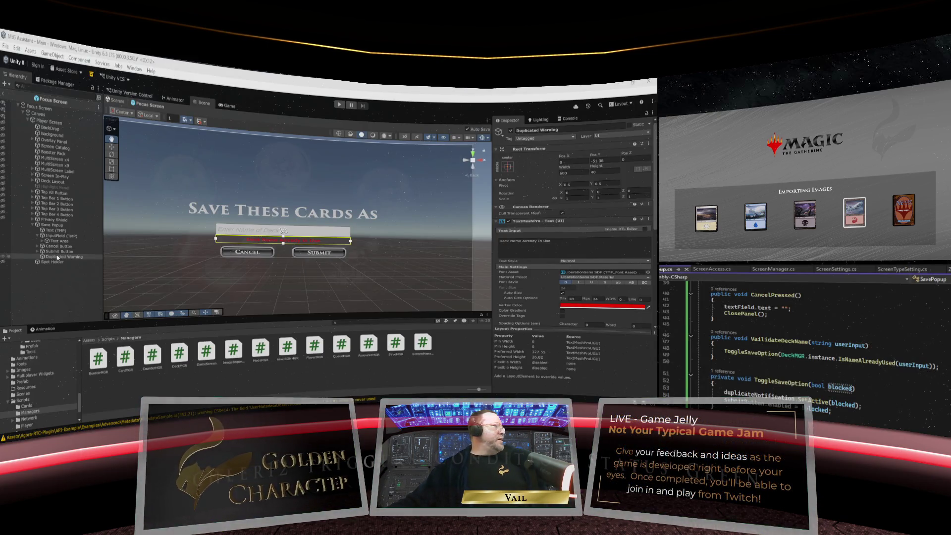
Assign Duplicated Warning and InputField (TMP) to the Save Popup script's notification and text fields
{"action": "left_click", "coordinate": [61, 228]}
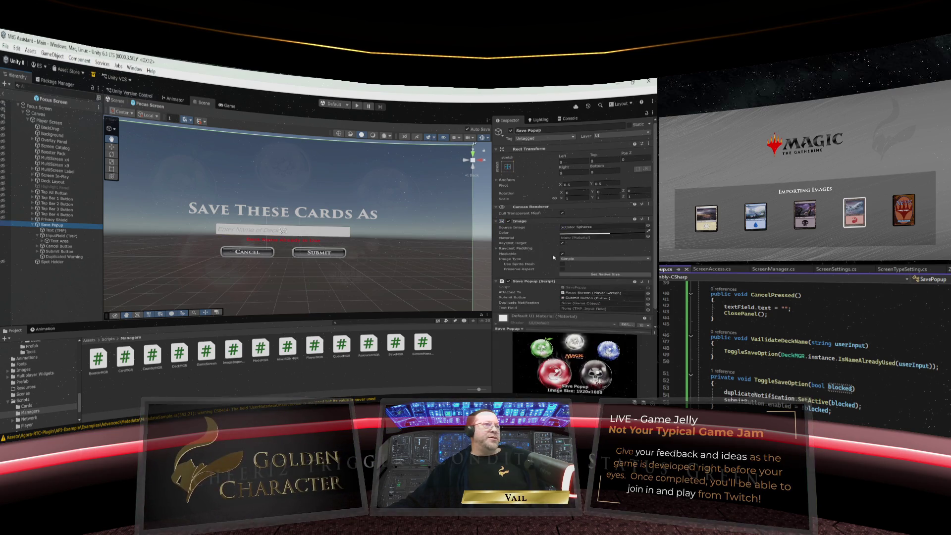
{"action": "scroll", "coordinate": [530, 264], "scroll_direction": "down", "scroll_amount": 2}
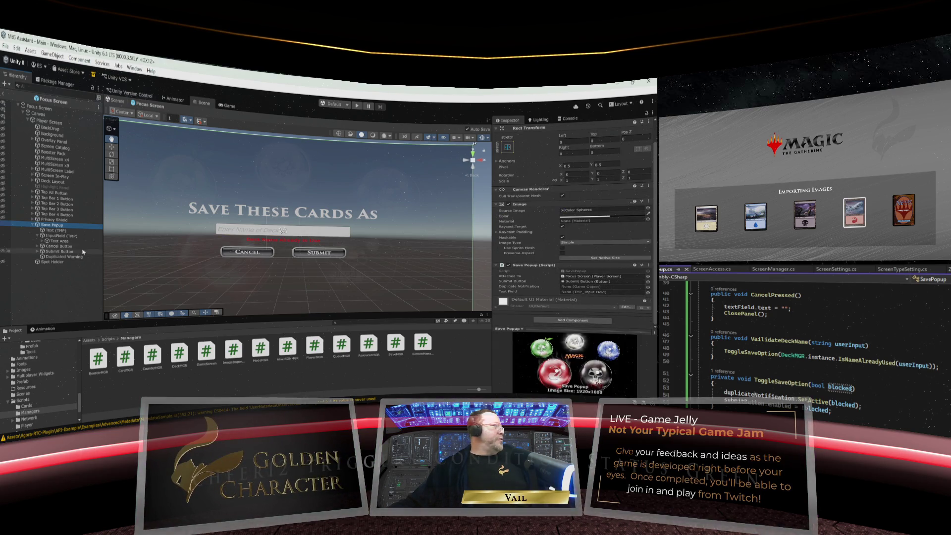
{"action": "mouse_move", "coordinate": [63, 259]}
{"action": "left_mouse_down"}
{"action": "mouse_move", "coordinate": [386, 270]}
{"action": "mouse_move", "coordinate": [581, 291]}
{"action": "left_mouse_up"}
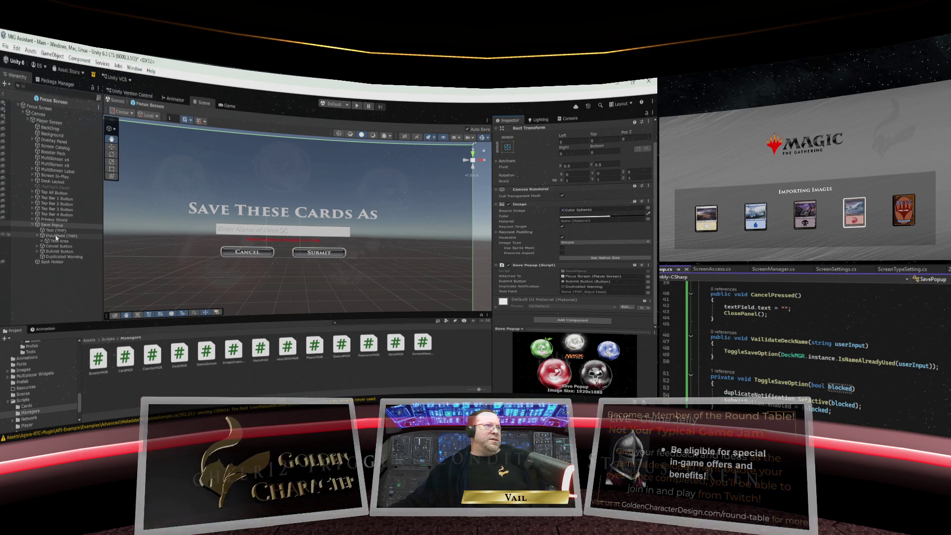
{"action": "left_click_drag", "start_coordinate": [56, 238], "coordinate": [599, 292]}
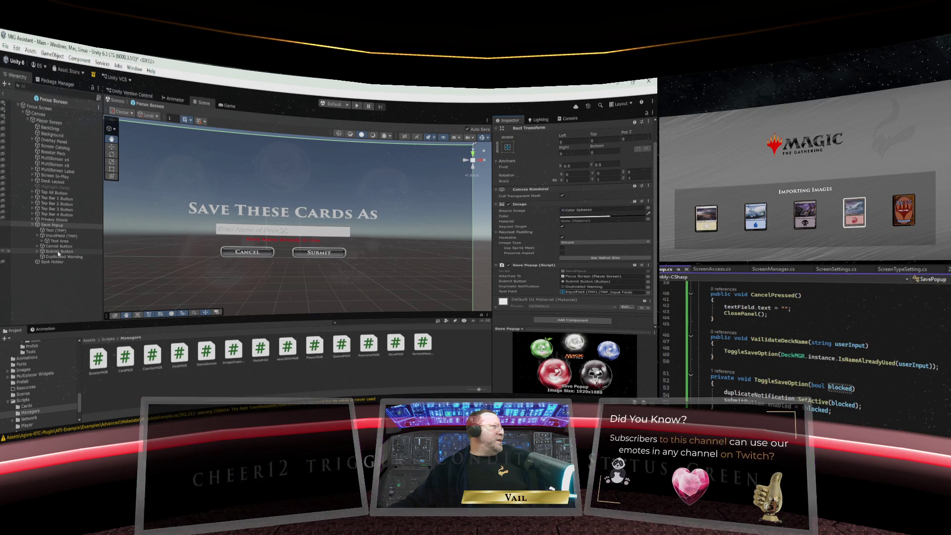
Select InputField (TMP) to view its empty On Value Changed event list
{"action": "left_click", "coordinate": [94, 236]}
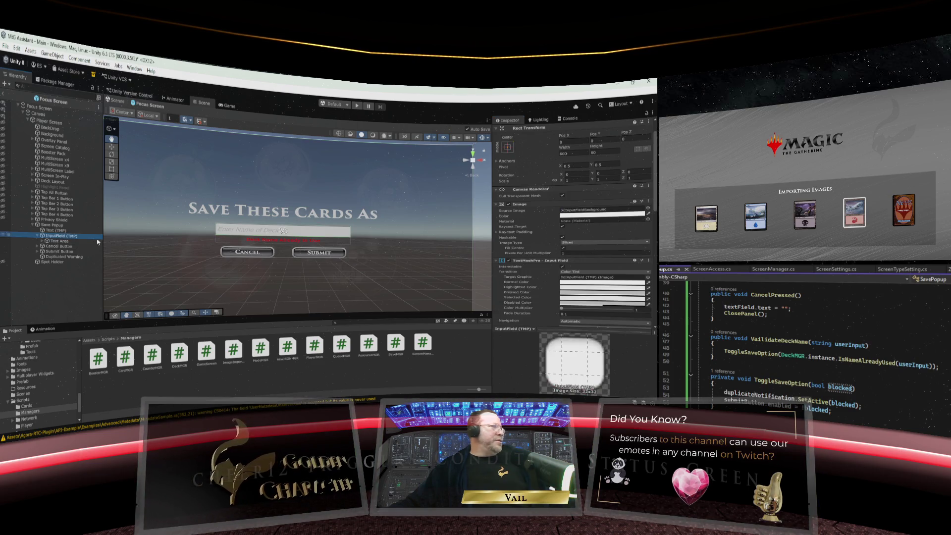
{"action": "scroll", "coordinate": [553, 255], "scroll_direction": "down", "scroll_amount": 10}
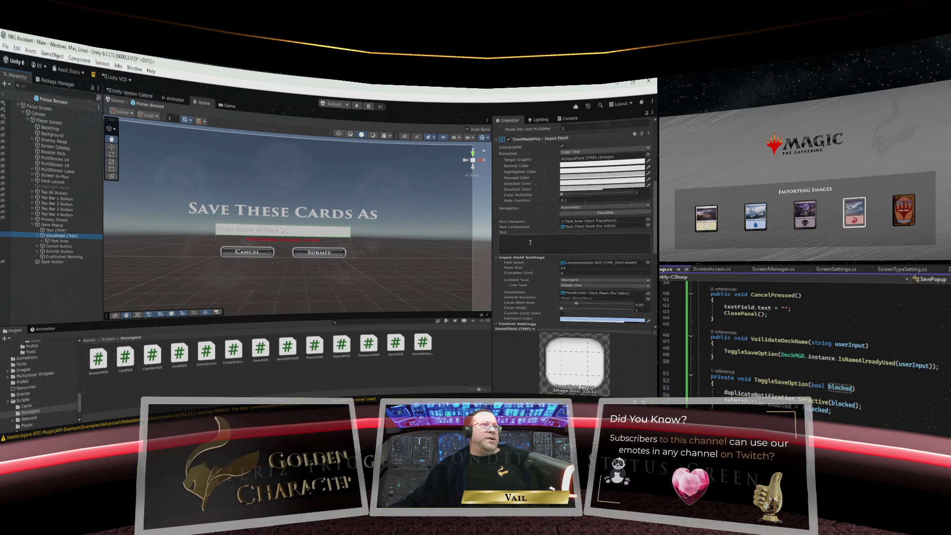
{"action": "scroll", "coordinate": [530, 245], "scroll_direction": "down", "scroll_amount": 5}
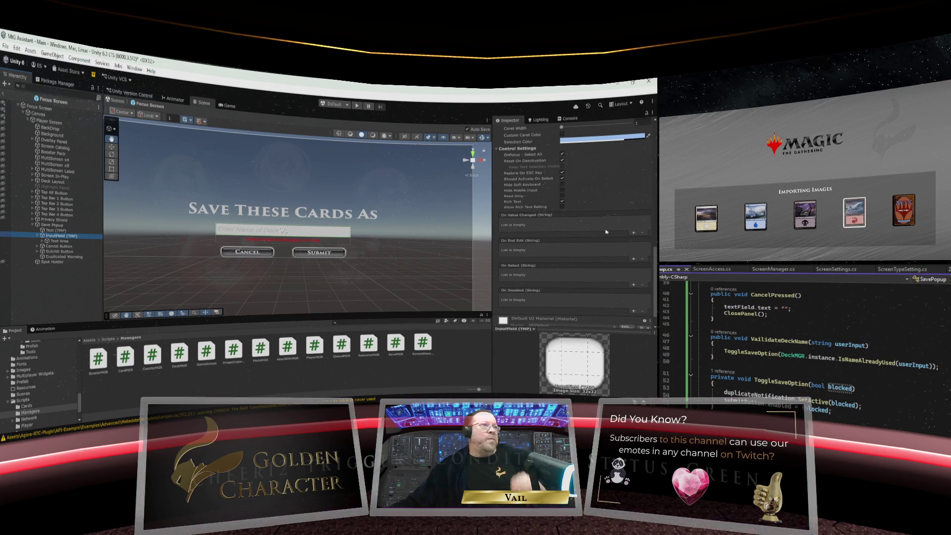
Add an On Value Changed entry calling SavePopup.VailidateDeckName on the Save Popup object
{"action": "left_click", "coordinate": [633, 233]}
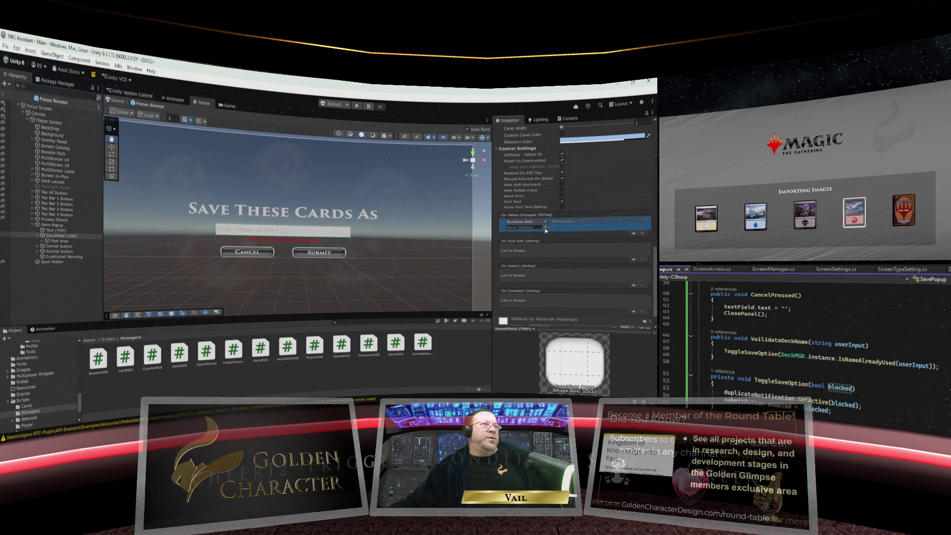
{"action": "left_click_drag", "start_coordinate": [52, 225], "coordinate": [525, 227]}
{"action": "left_click", "coordinate": [584, 223]}
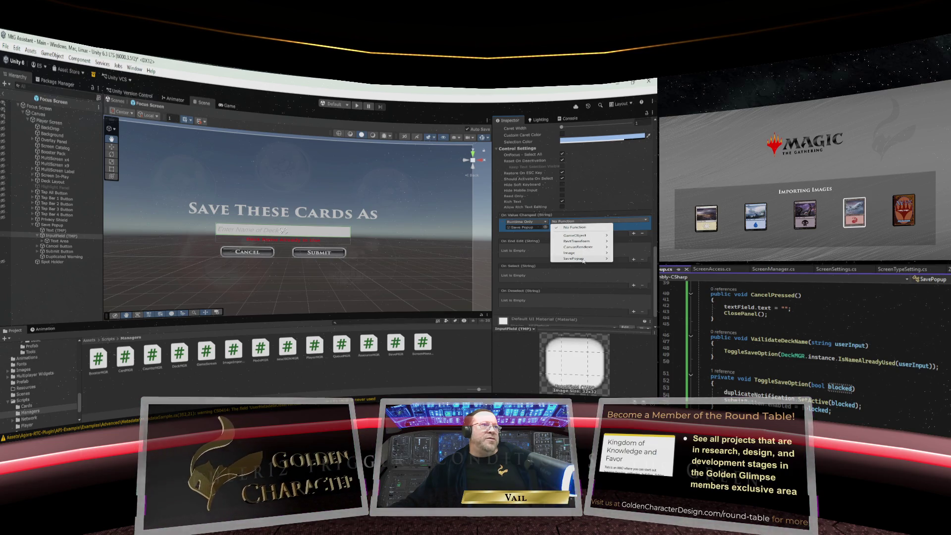
{"action": "mouse_move", "coordinate": [583, 258]}
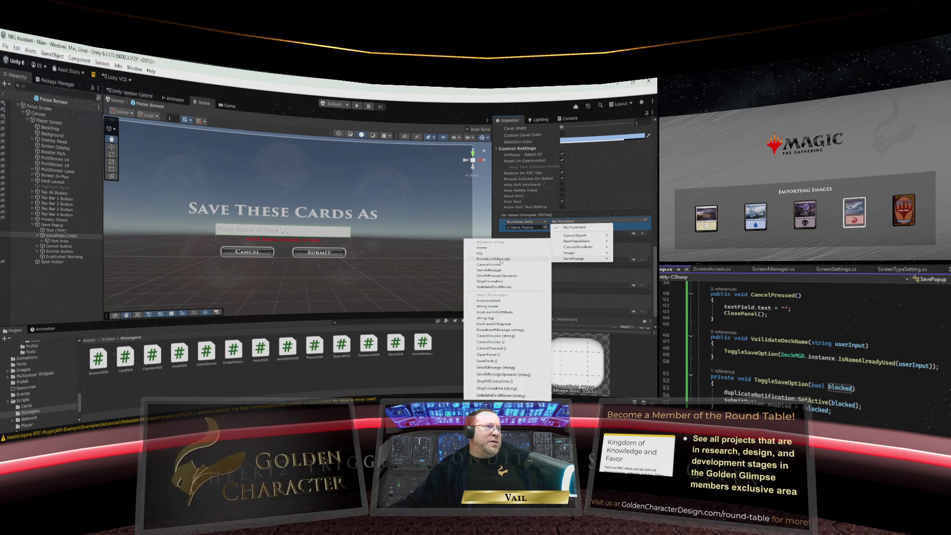
{"action": "left_click", "coordinate": [494, 287]}
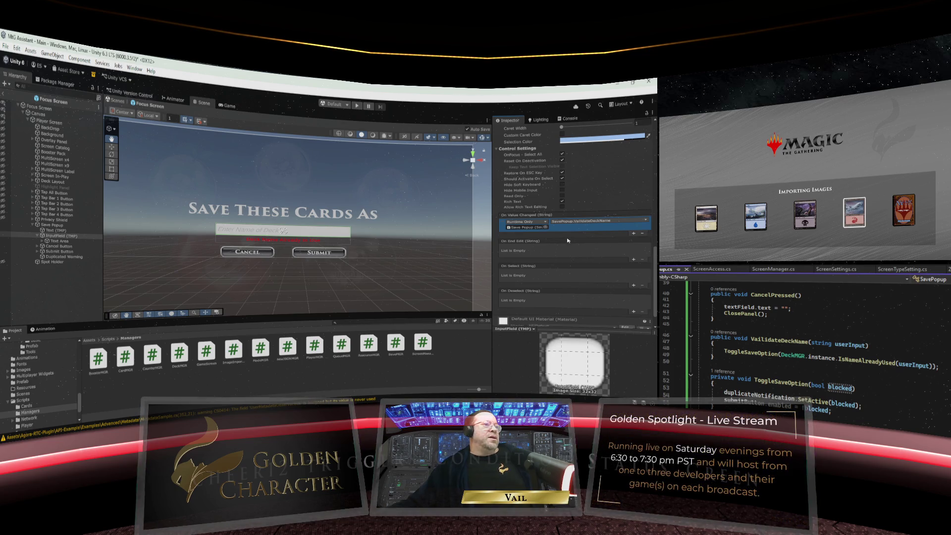
{"action": "scroll", "coordinate": [568, 240], "scroll_direction": "down", "scroll_amount": 2}
{"action": "scroll", "coordinate": [568, 240], "scroll_direction": "up", "scroll_amount": 4}
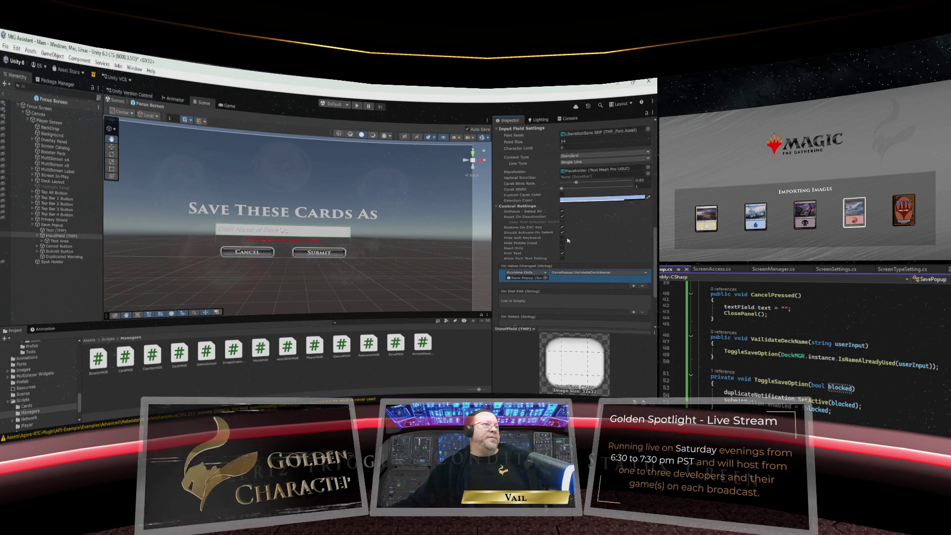
{"action": "scroll", "coordinate": [568, 241], "scroll_direction": "up", "scroll_amount": 1}
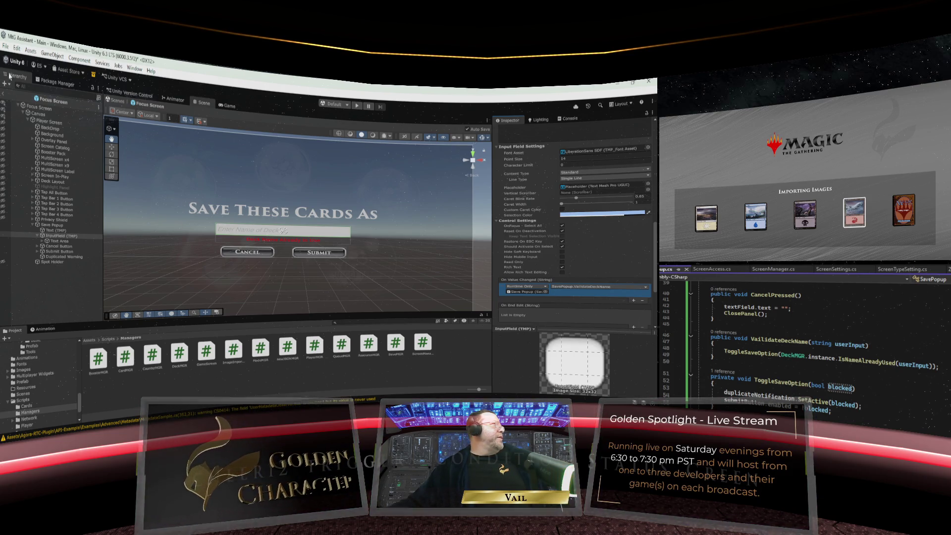
{"action": "left_click", "coordinate": [5, 46]}
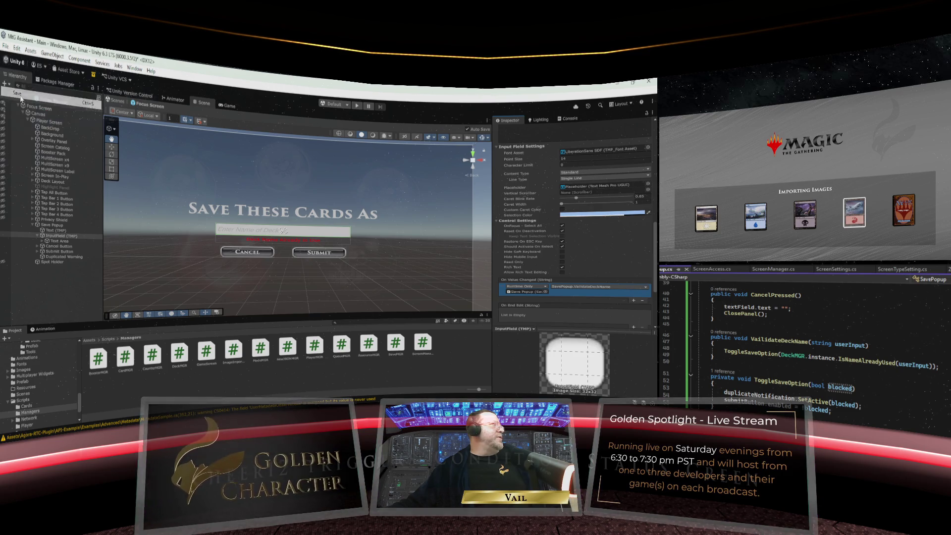
Save the Focus Screen scene and look through SaveDeck in the SavePopup script
{"action": "left_click", "coordinate": [20, 97]}
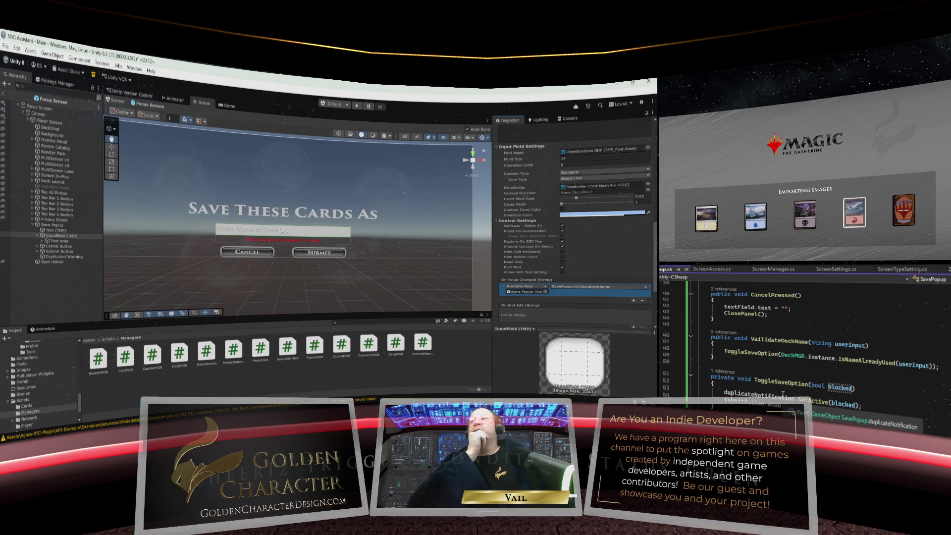
{"action": "scroll", "coordinate": [783, 394], "scroll_direction": "up", "scroll_amount": 13}
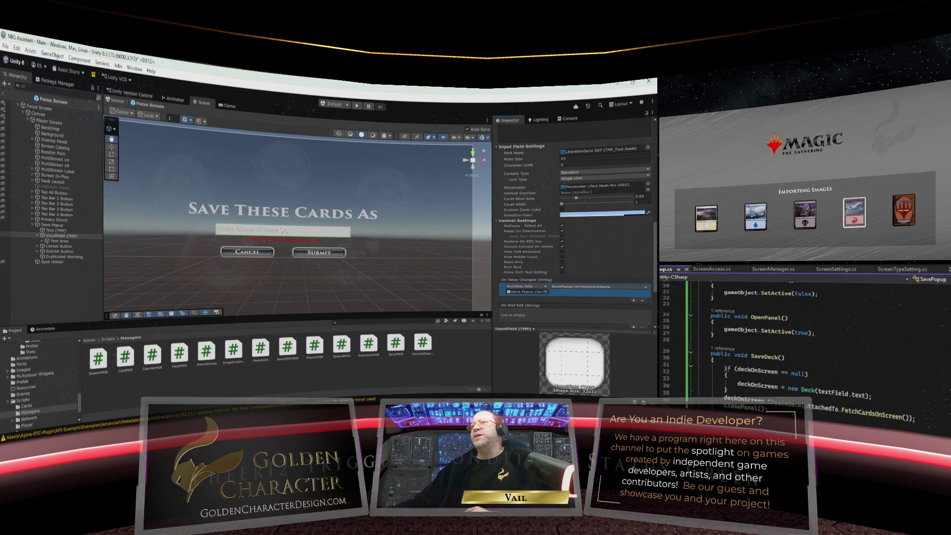
{"action": "scroll", "coordinate": [803, 336], "scroll_direction": "down", "scroll_amount": 3}
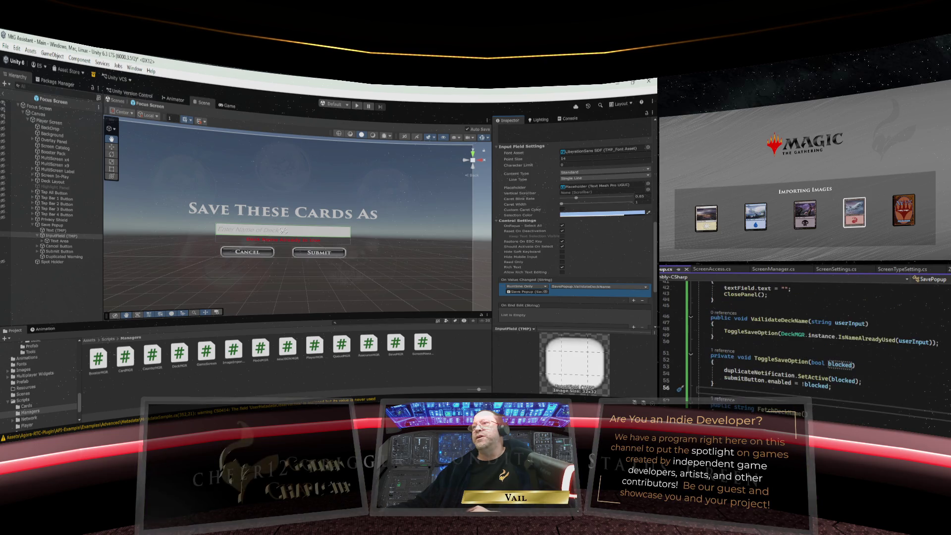
{"action": "scroll", "coordinate": [803, 337], "scroll_direction": "up", "scroll_amount": 3}
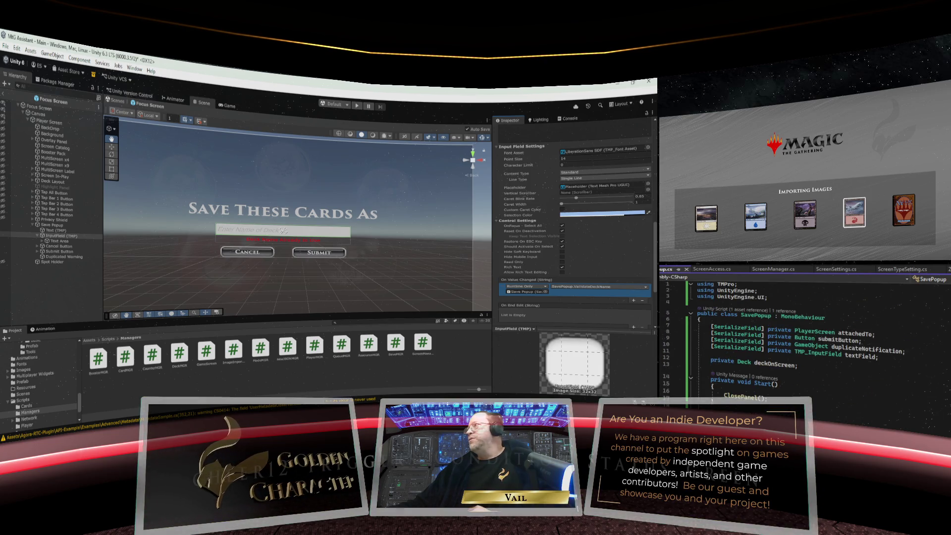
{"action": "scroll", "coordinate": [802, 342], "scroll_direction": "down", "scroll_amount": 7}
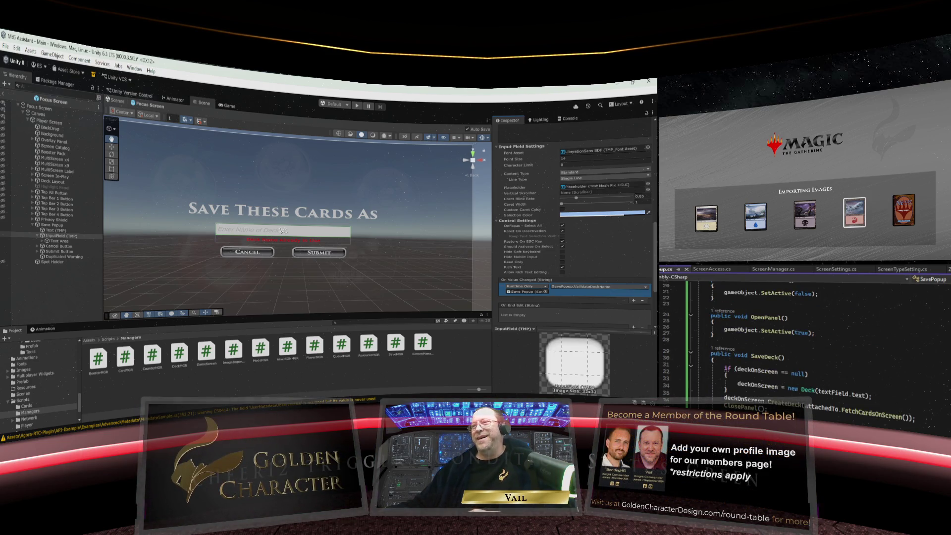
{"action": "scroll", "coordinate": [803, 347], "scroll_direction": "down", "scroll_amount": 3}
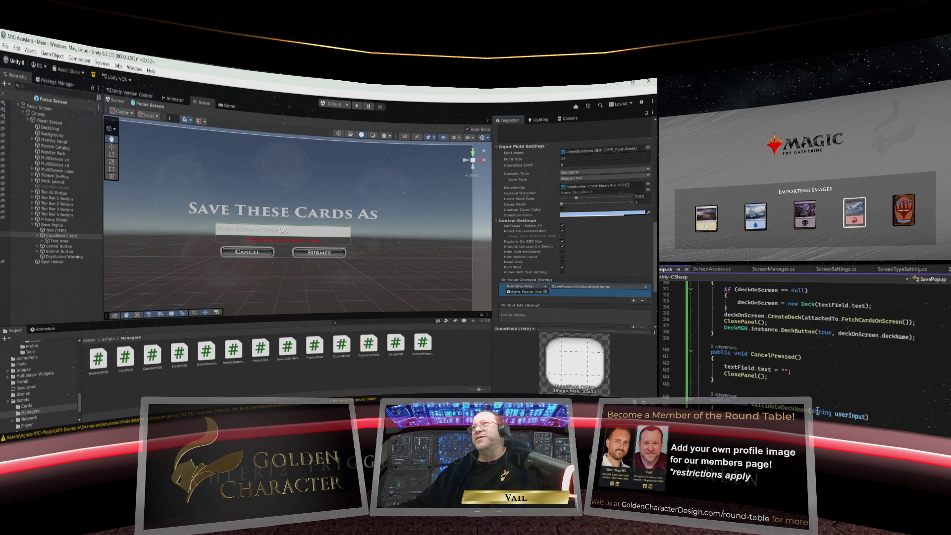
{"action": "scroll", "coordinate": [817, 410], "scroll_direction": "up", "scroll_amount": 2}
{"action": "scroll", "coordinate": [817, 410], "scroll_direction": "up", "scroll_amount": 2}
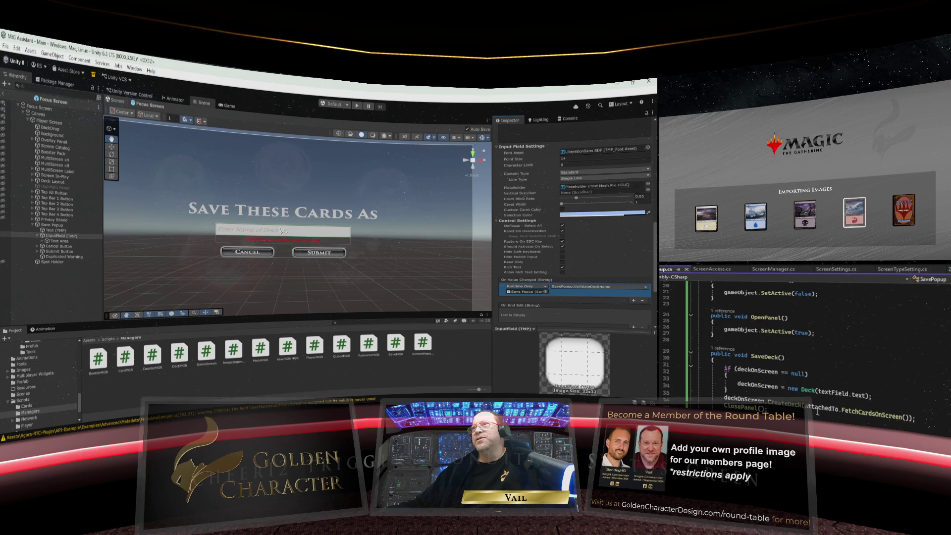
{"action": "scroll", "coordinate": [818, 411], "scroll_direction": "up", "scroll_amount": 1}
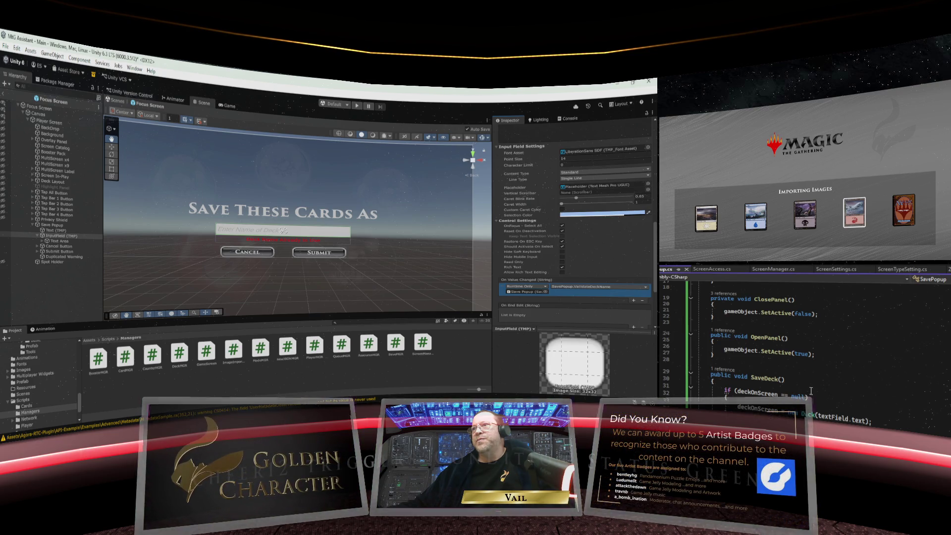
Open the Deck class source file with its insideDeck list, deckName field and constructor
{"action": "scroll", "coordinate": [811, 394], "scroll_direction": "down", "scroll_amount": 2}
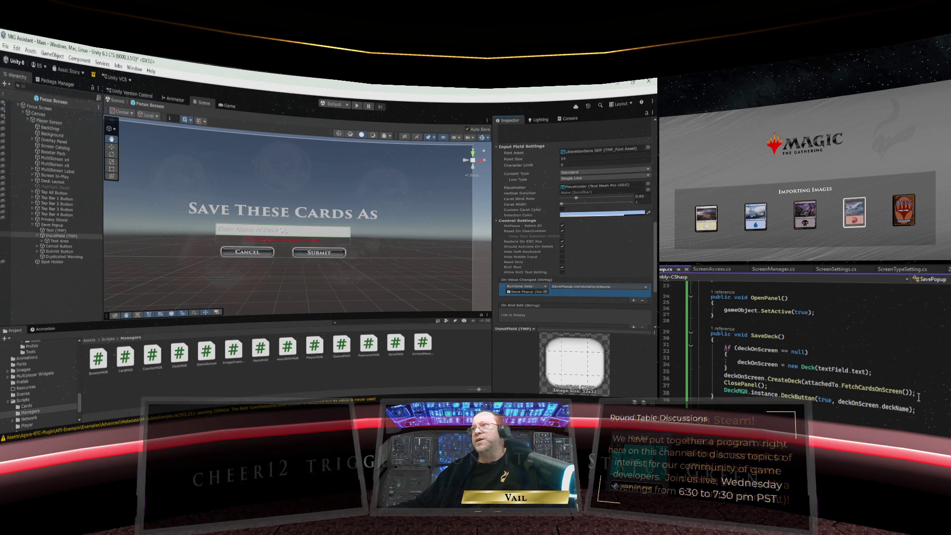
{"action": "mouse_move", "coordinate": [782, 382]}
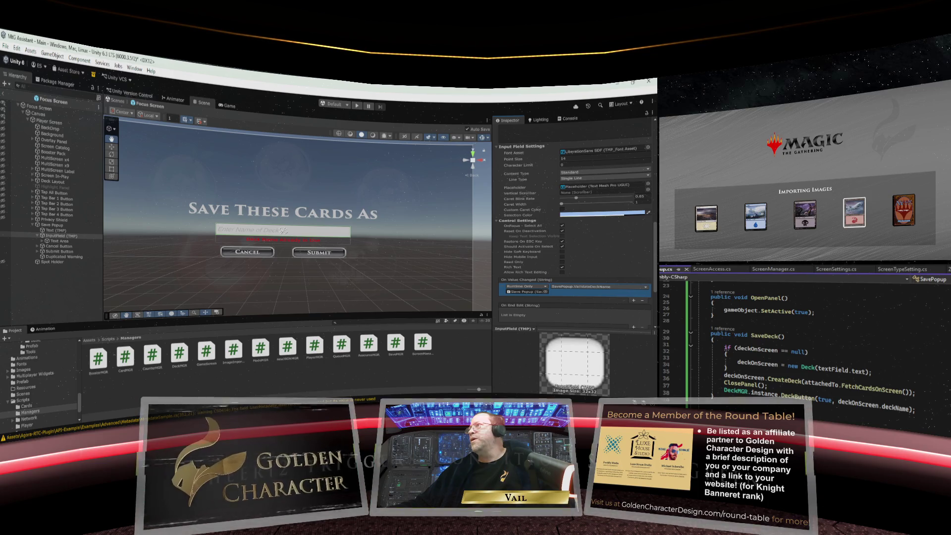
{"action": "left_click", "coordinate": [807, 367], "text": "ctrl"}
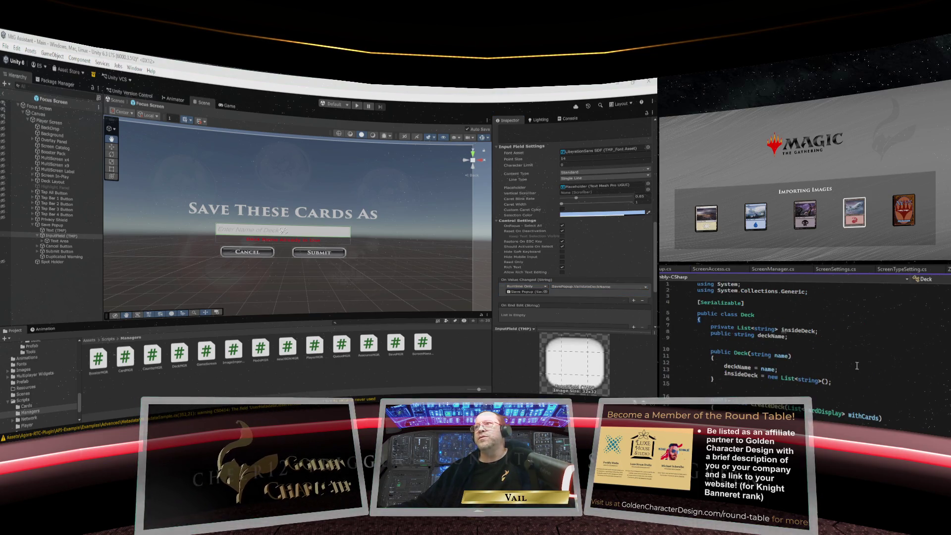
{"action": "scroll", "coordinate": [854, 365], "scroll_direction": "down", "scroll_amount": 2}
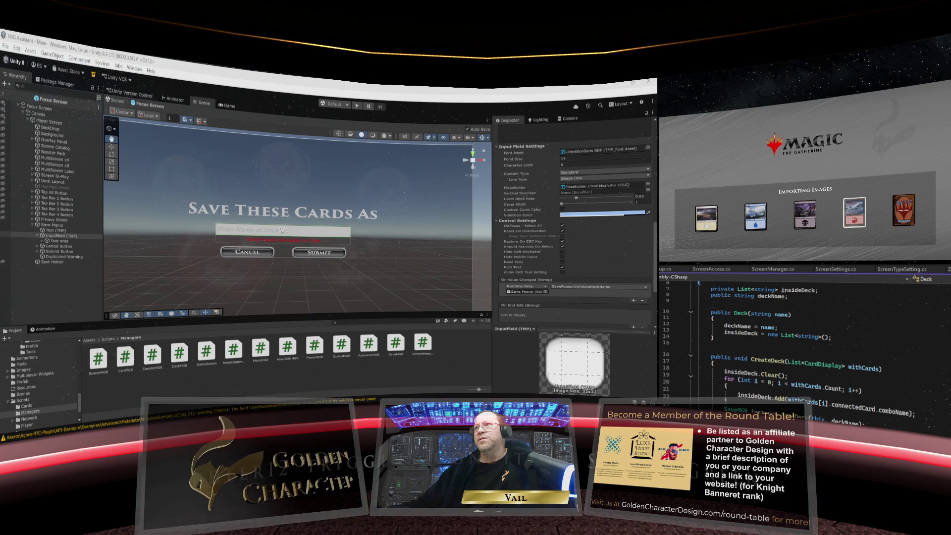
{"action": "scroll", "coordinate": [803, 337], "scroll_direction": "down", "scroll_amount": 2}
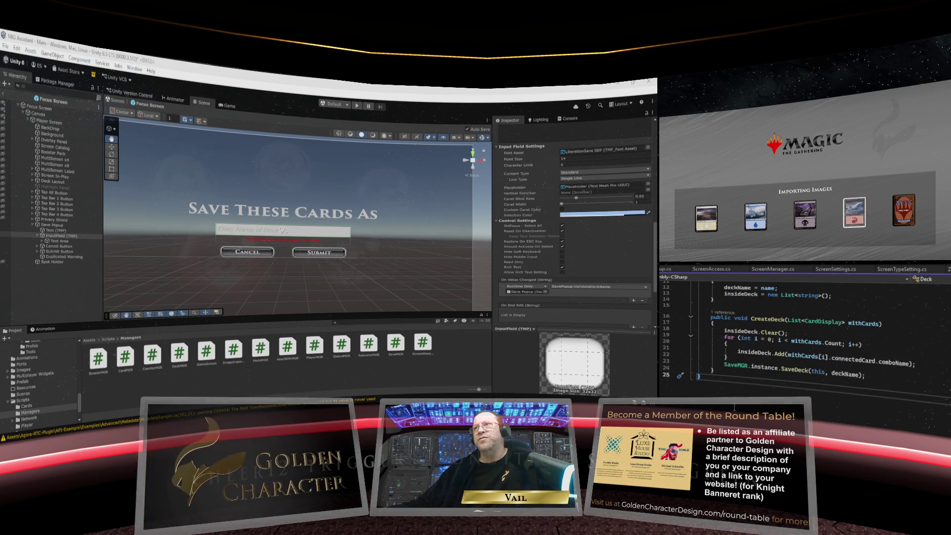
{"action": "mouse_move", "coordinate": [799, 371]}
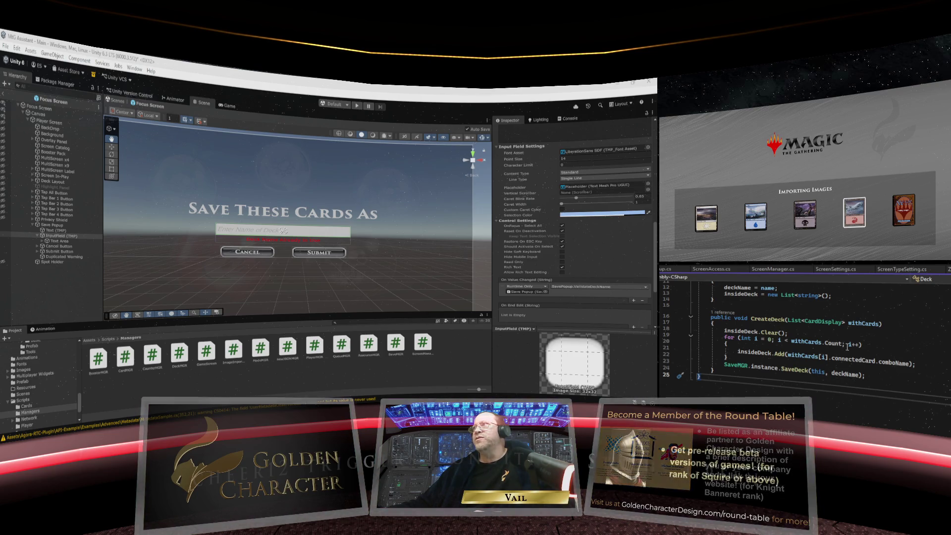
{"action": "scroll", "coordinate": [857, 391], "scroll_direction": "up", "scroll_amount": 4}
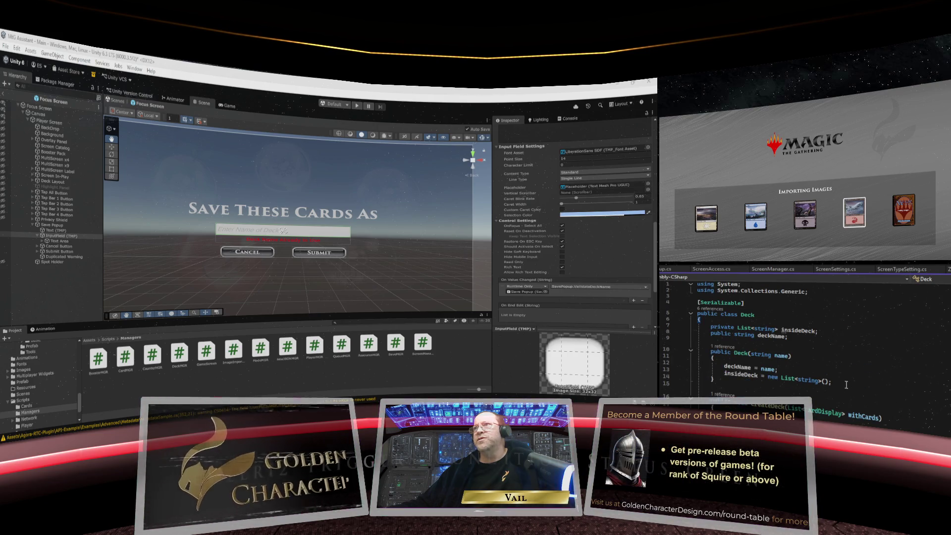
{"action": "scroll", "coordinate": [855, 394], "scroll_direction": "down", "scroll_amount": 2}
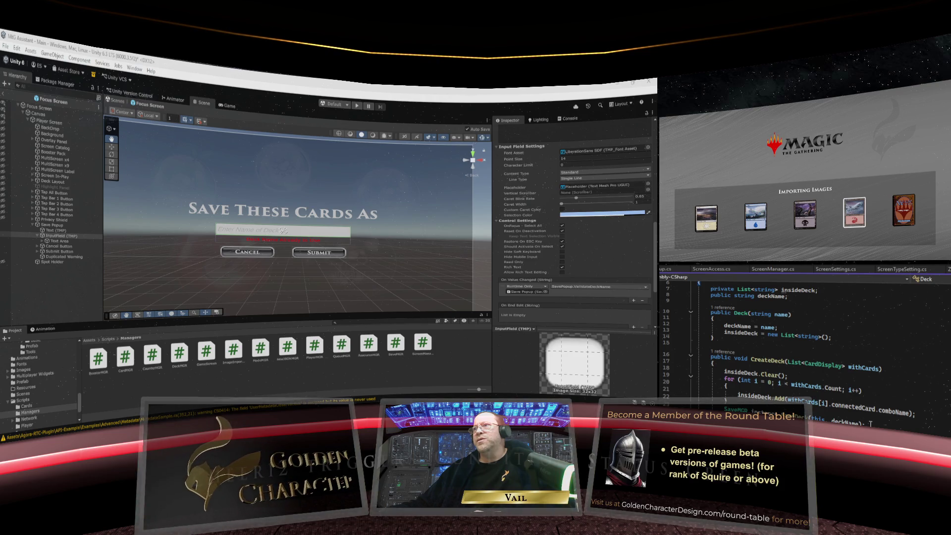
{"action": "scroll", "coordinate": [871, 424], "scroll_direction": "up", "scroll_amount": 2}
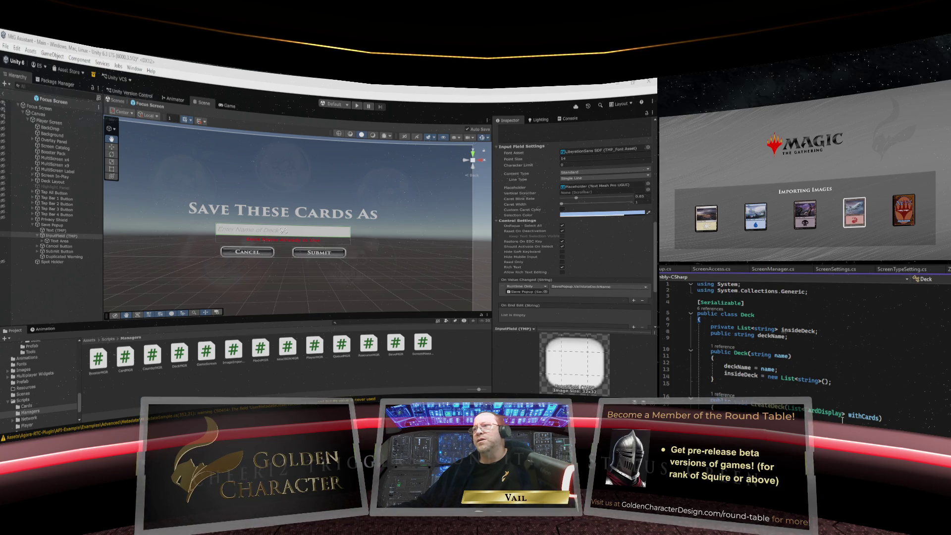
{"action": "scroll", "coordinate": [842, 420], "scroll_direction": "down", "scroll_amount": 1}
{"action": "scroll", "coordinate": [842, 420], "scroll_direction": "up", "scroll_amount": 1}
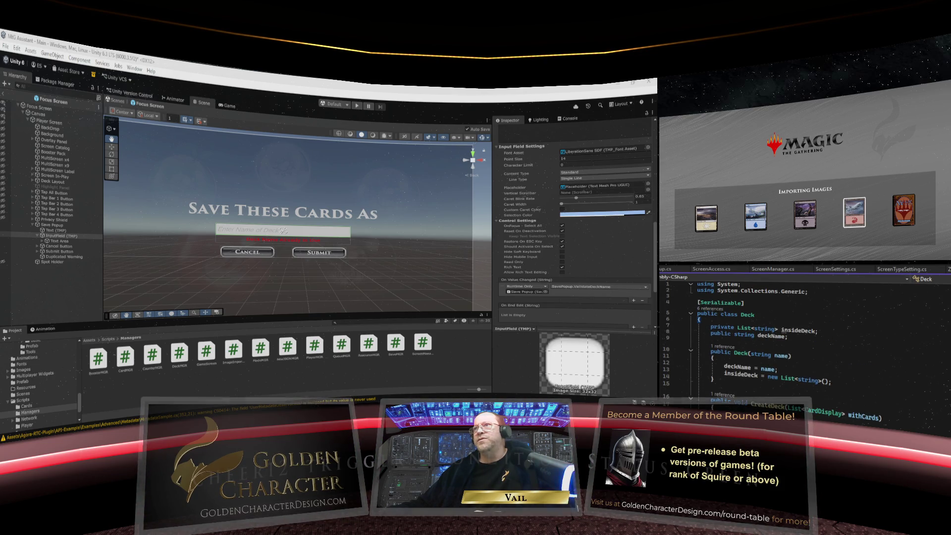
{"action": "scroll", "coordinate": [773, 337], "scroll_direction": "down", "scroll_amount": 4}
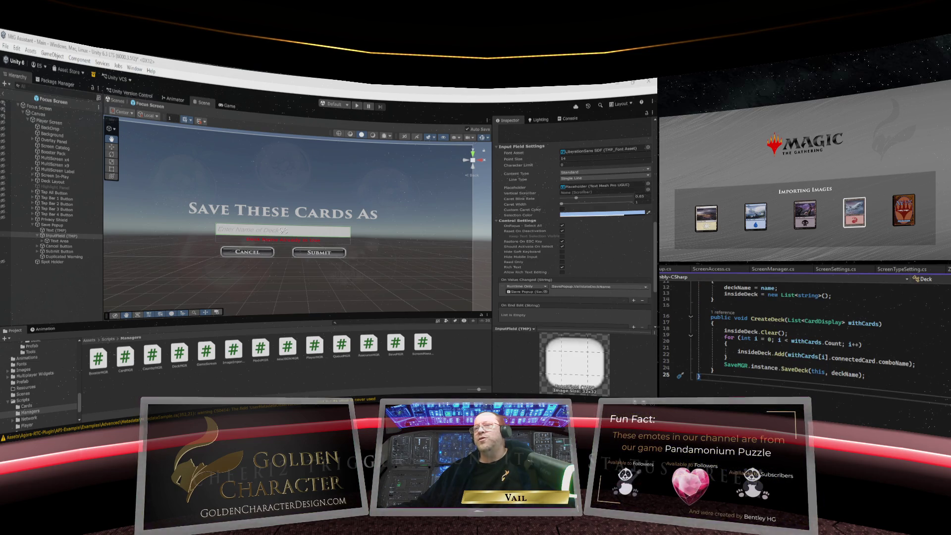
{"action": "scroll", "coordinate": [793, 337], "scroll_direction": "up", "scroll_amount": 4}
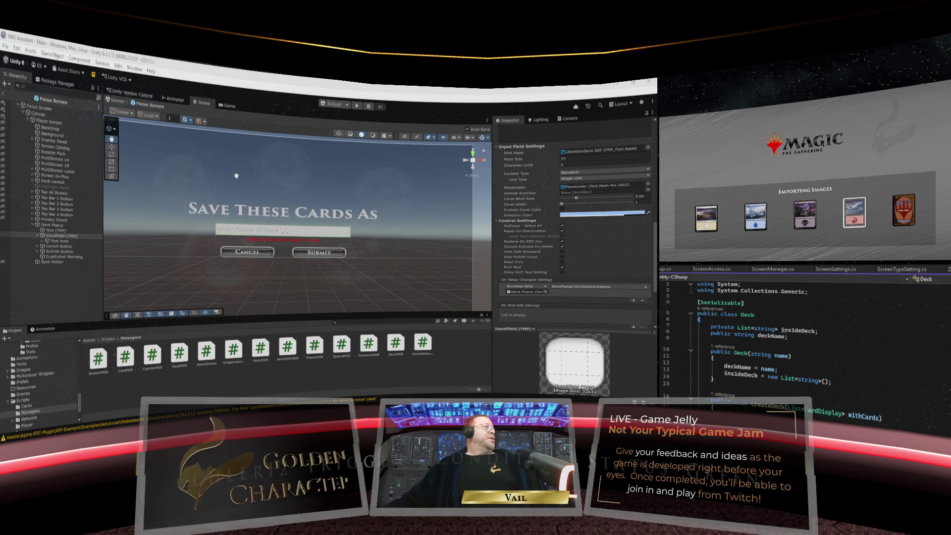
Leave the Focus Screen prefab for the Main scene and save the Main scene
{"action": "left_click_drag", "start_coordinate": [246, 170], "coordinate": [268, 171]}
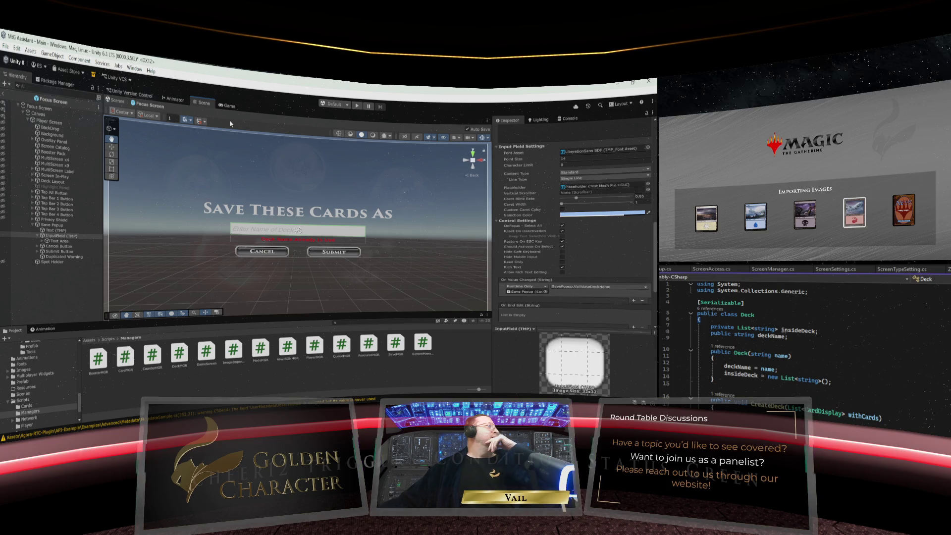
{"action": "left_click", "coordinate": [232, 107]}
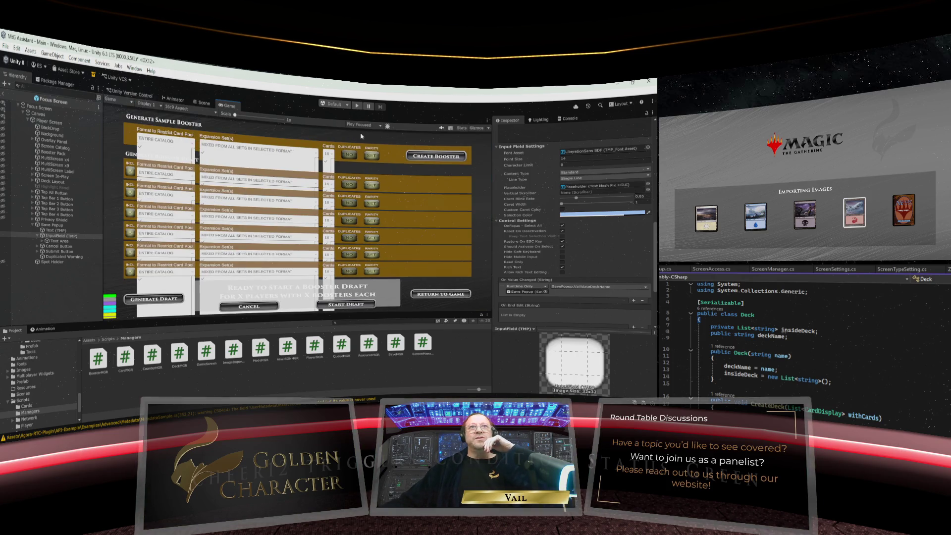
{"action": "right_click", "coordinate": [231, 109]}
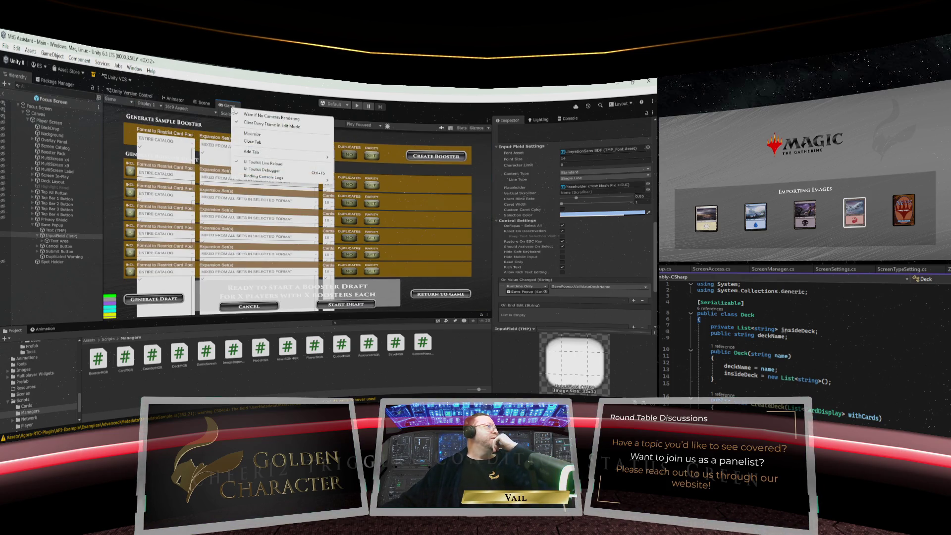
{"action": "left_click", "coordinate": [6, 46]}
{"action": "left_click", "coordinate": [4, 96]}
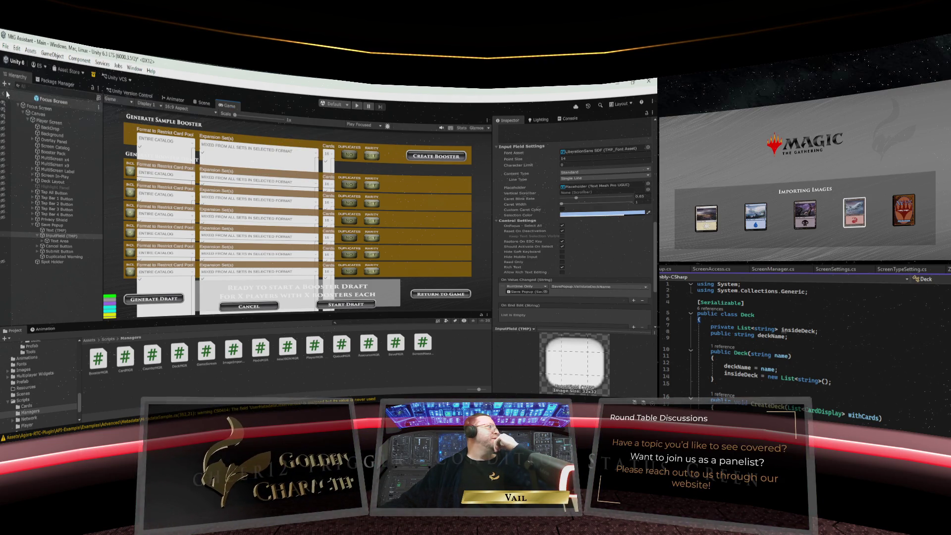
{"action": "left_click", "coordinate": [4, 96]}
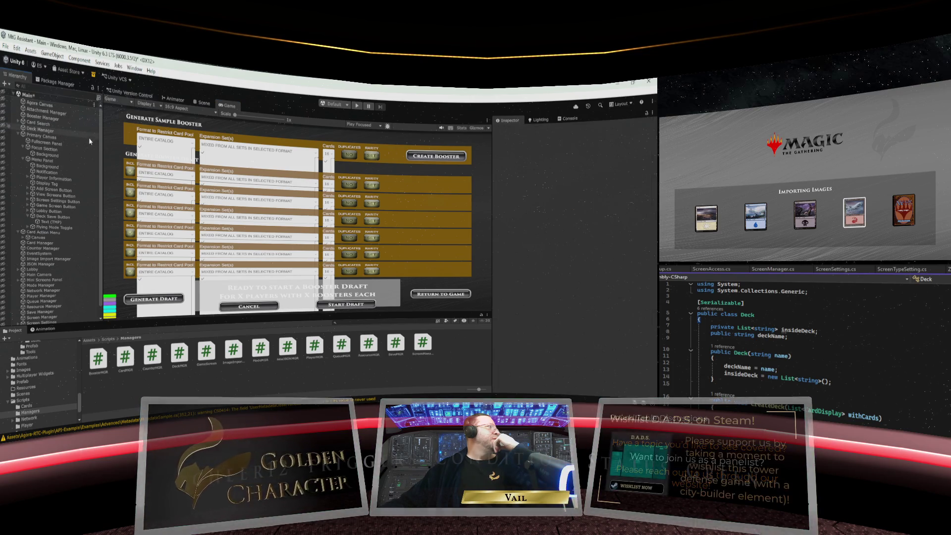
{"action": "left_click", "coordinate": [5, 46]}
{"action": "left_click", "coordinate": [50, 98]}
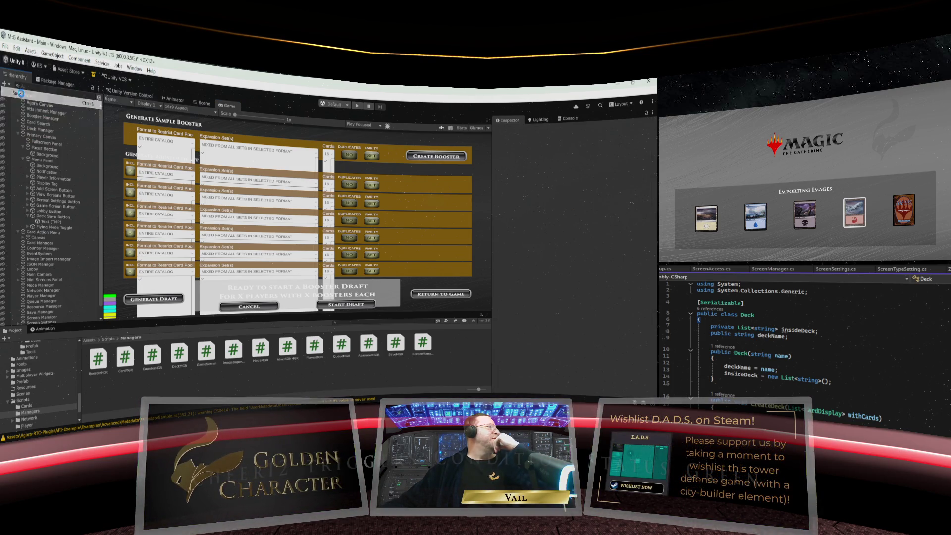
Maximize the Game view and start the game in Play mode
{"action": "right_click", "coordinate": [228, 107]}
{"action": "left_click", "coordinate": [244, 127]}
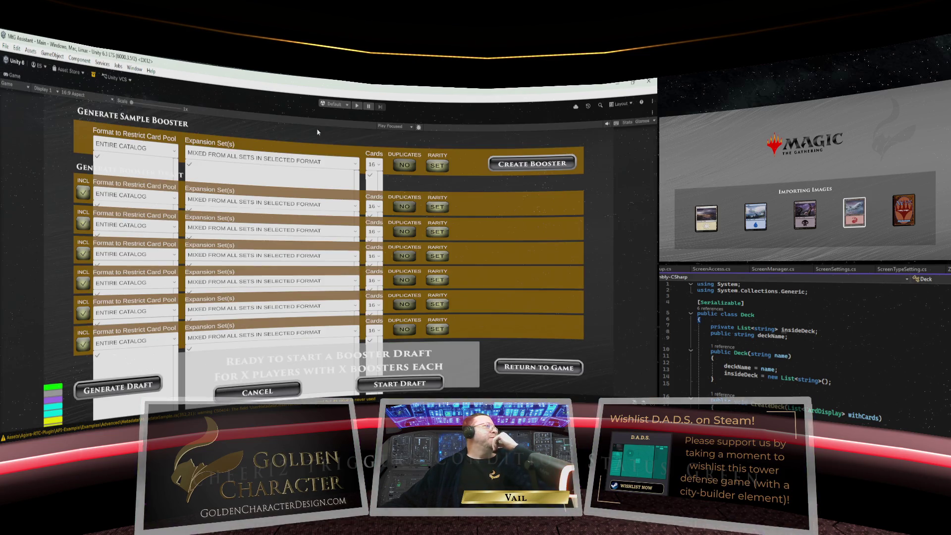
{"action": "left_click", "coordinate": [357, 106]}
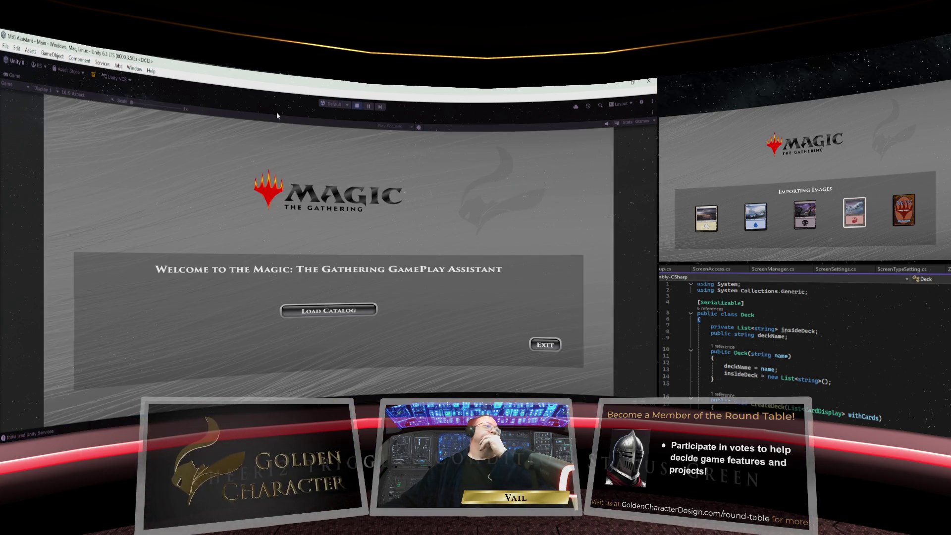
Load the card catalog of 112091 cards, then pick Single Computer Session
{"action": "left_click", "coordinate": [344, 312]}
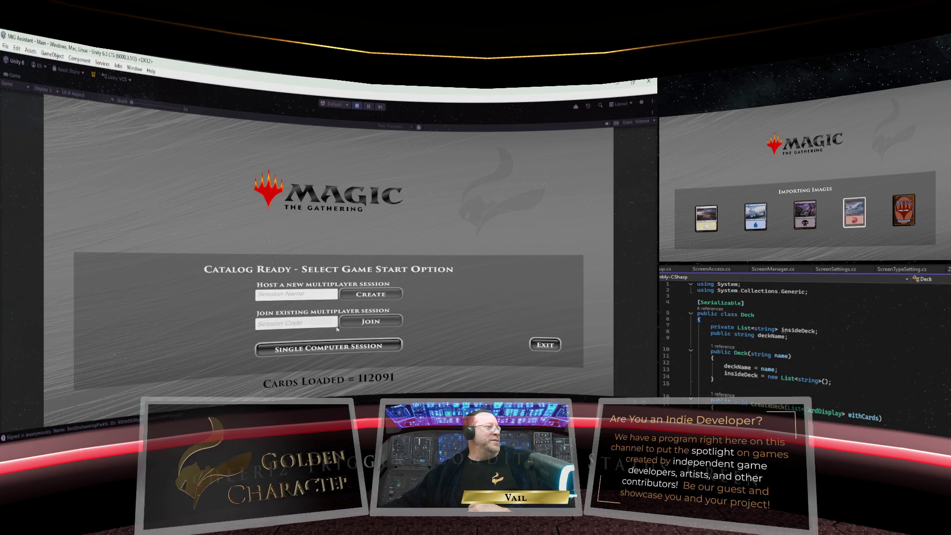
{"action": "left_click", "coordinate": [338, 348]}
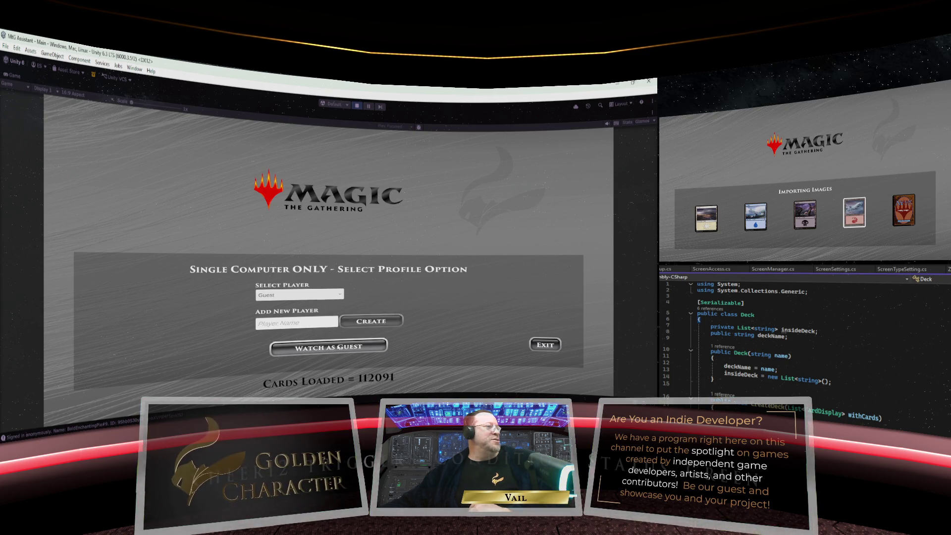
Create a new player profile with a typed player name
{"action": "left_click", "coordinate": [298, 325]}
{"action": "type", "text": "Vail"}
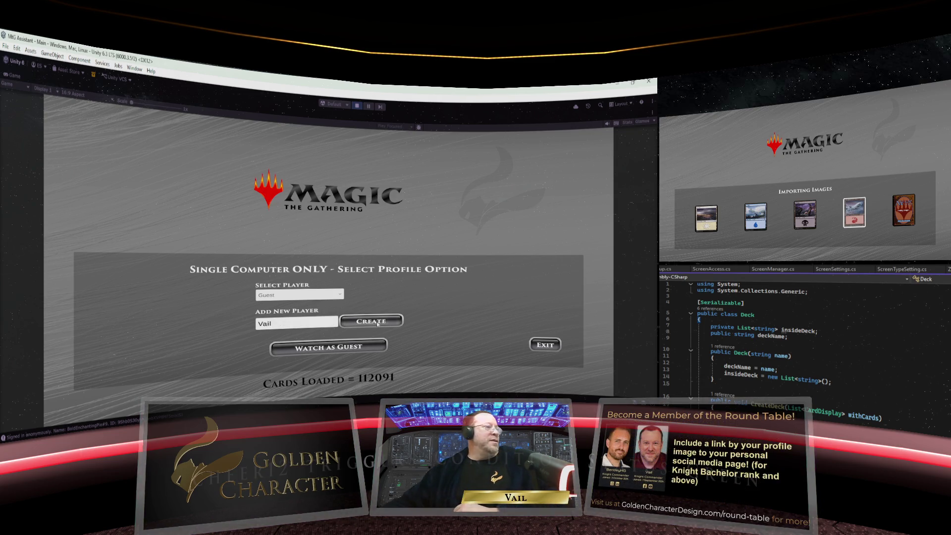
{"action": "left_click", "coordinate": [371, 321]}
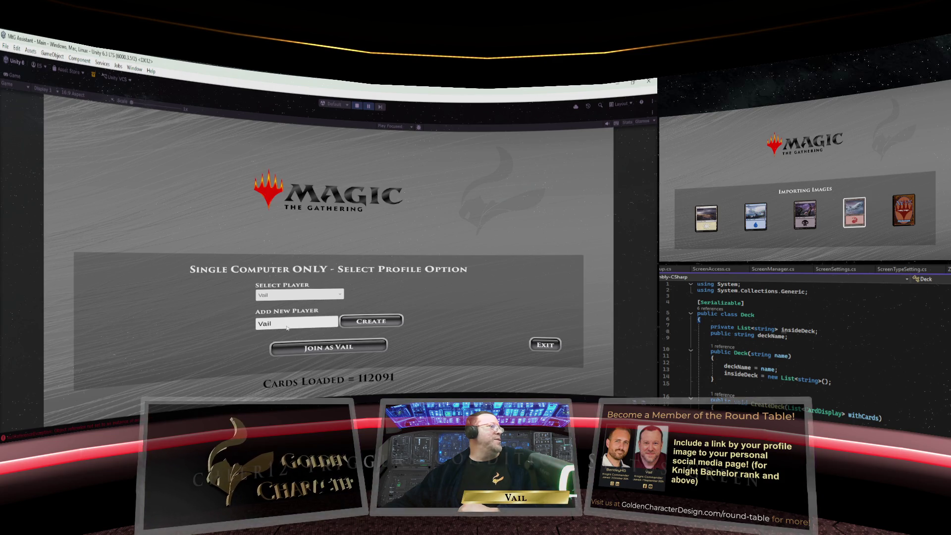
Un-maximize the Game view to bring back the normal editor layout
{"action": "left_click", "coordinate": [30, 88]}
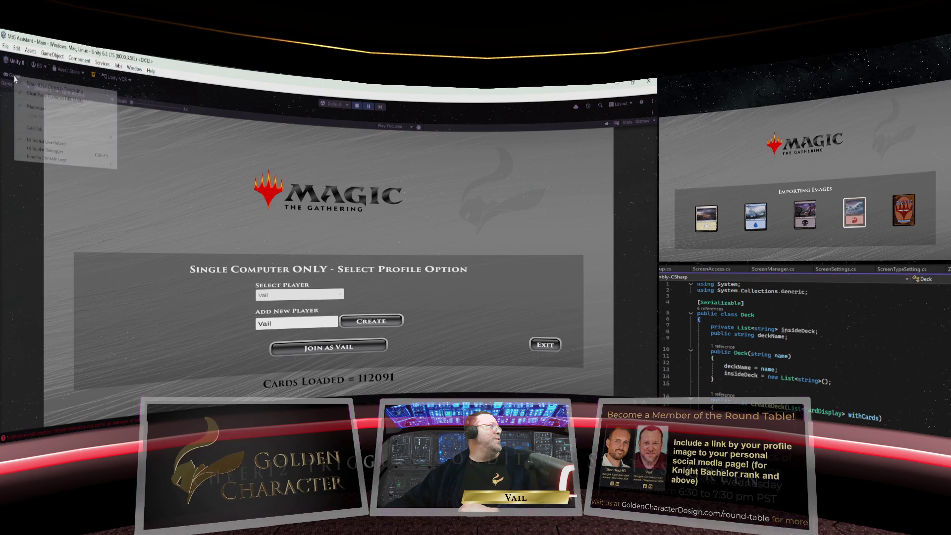
{"action": "left_click", "coordinate": [34, 108]}
{"action": "key", "text": "shift+space"}
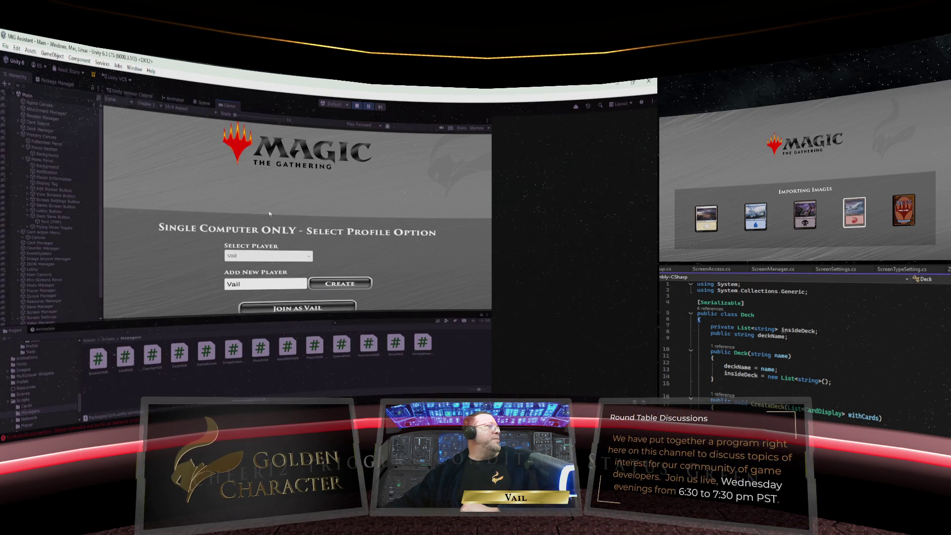
Show the Console and open the NullReferenceException entry's stack trace
{"action": "left_click", "coordinate": [566, 117]}
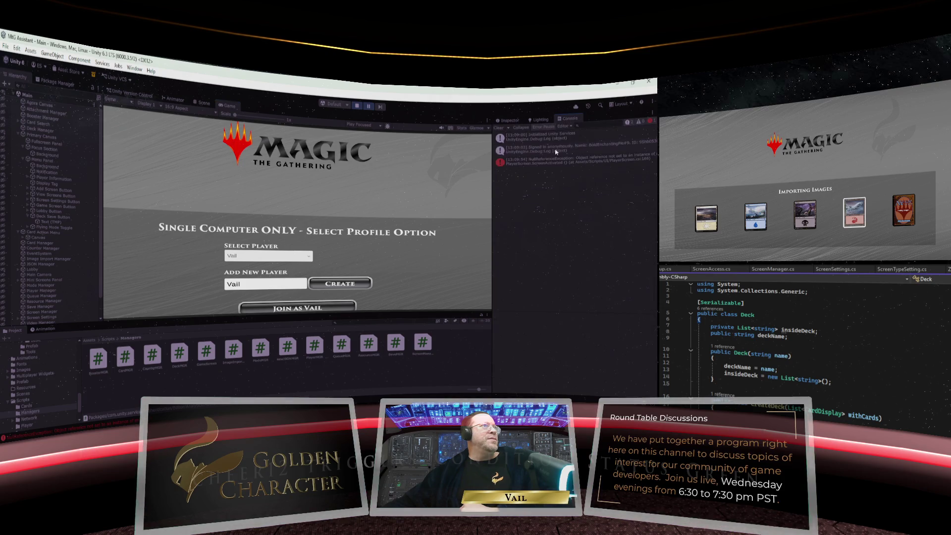
{"action": "left_click", "coordinate": [551, 163]}
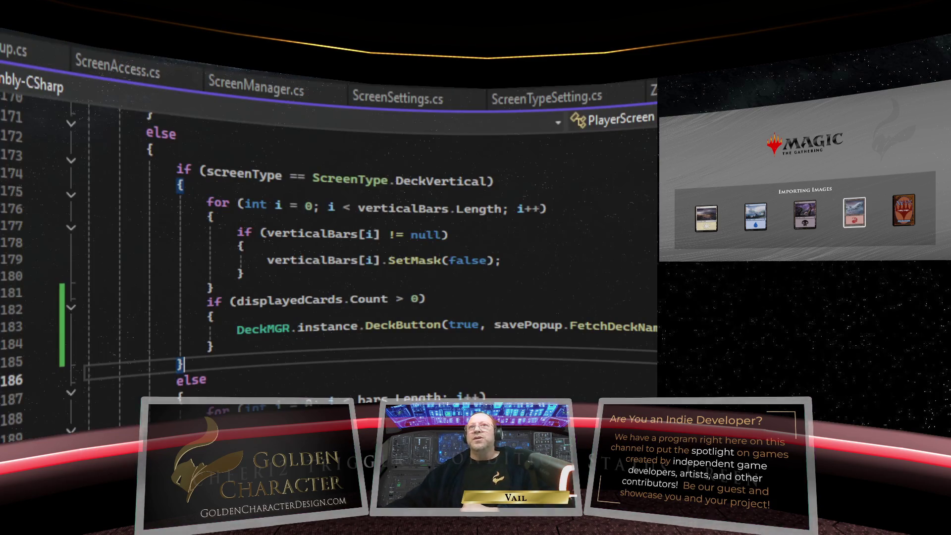
In PlayerScreen.cs, go to the DeckMGR.instance.DeckButton(false, null) line in ScreenActivated
{"action": "scroll", "coordinate": [473, 318], "scroll_direction": "down", "scroll_amount": 3}
{"action": "scroll", "coordinate": [473, 319], "scroll_direction": "up", "scroll_amount": 9}
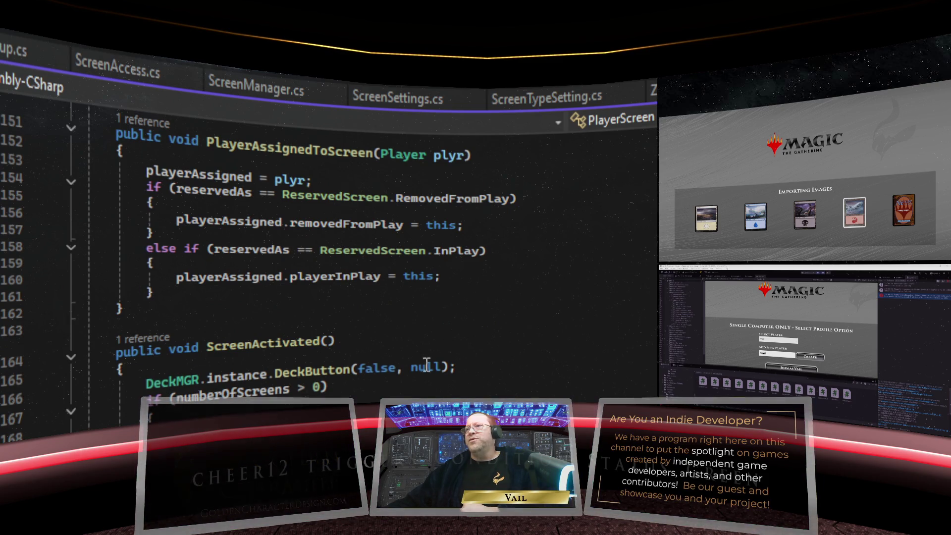
{"action": "left_click", "coordinate": [468, 368]}
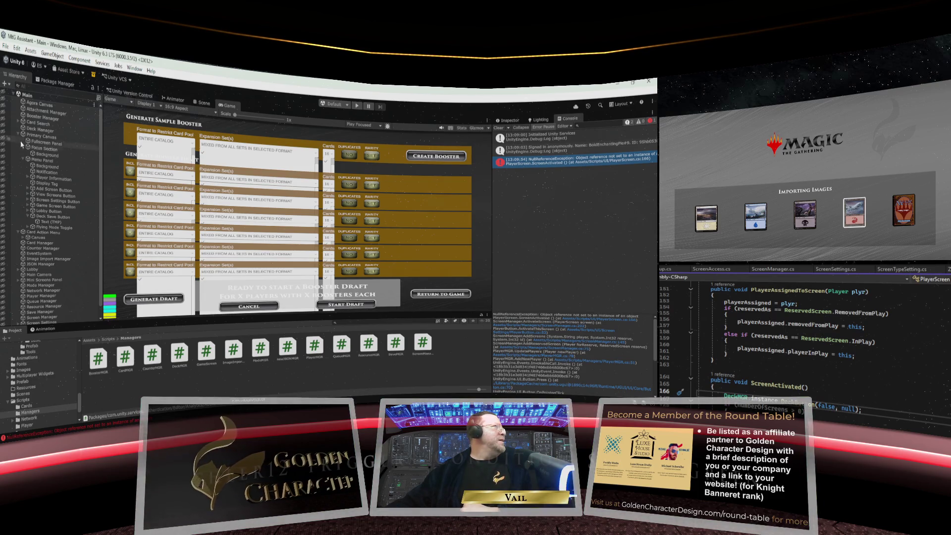
Select Deck Manager and view its DeckMGR component fields in the Inspector
{"action": "left_click", "coordinate": [47, 133]}
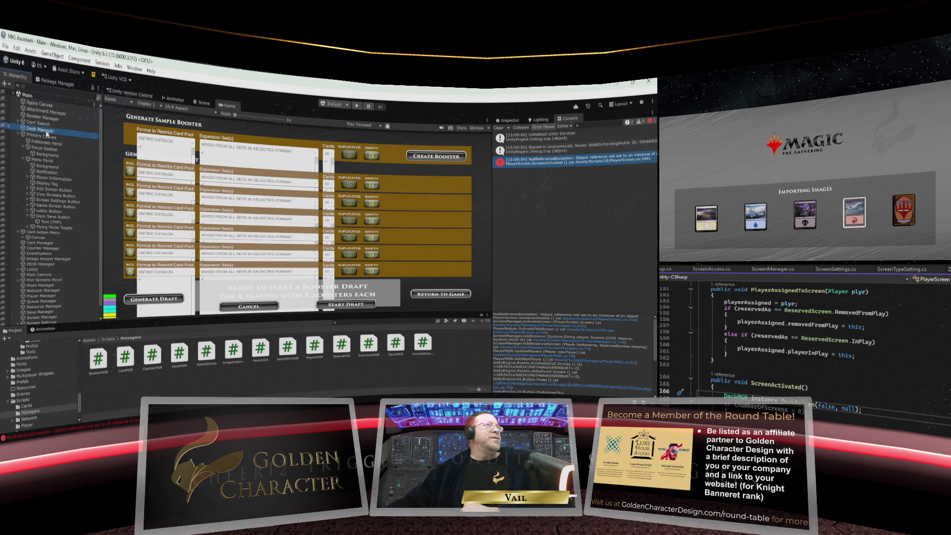
{"action": "left_click", "coordinate": [509, 120]}
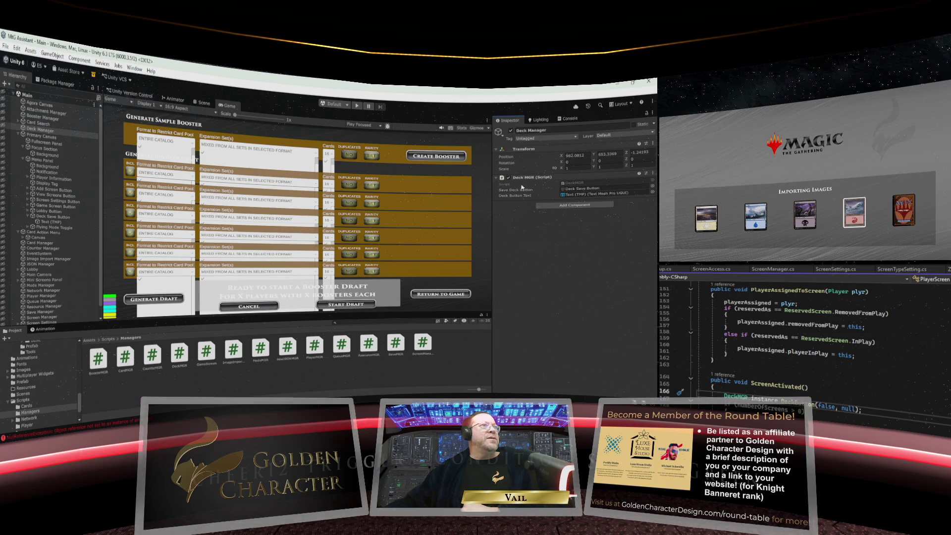
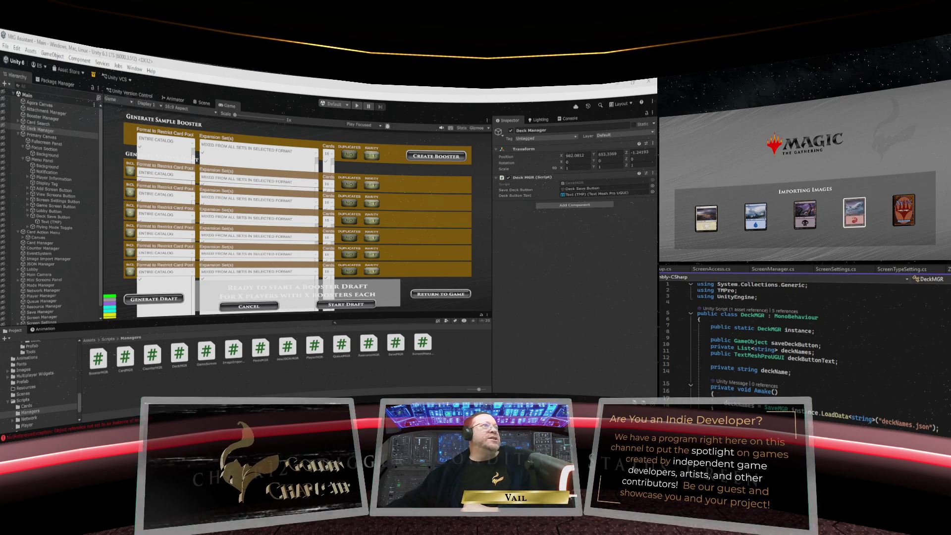
Show the NullReferenceException in Unity's Console log
{"action": "left_click", "coordinate": [569, 118]}
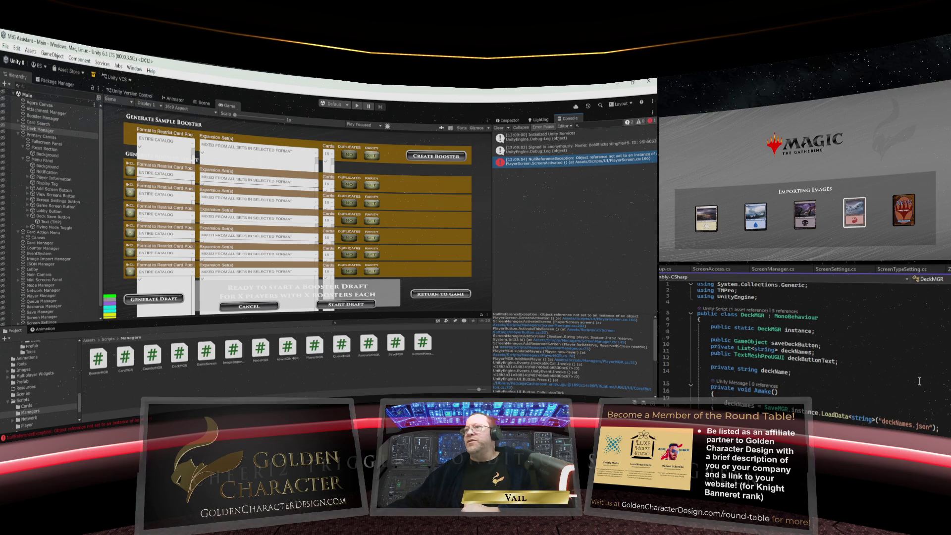
{"action": "scroll", "coordinate": [890, 346], "scroll_direction": "down", "scroll_amount": 7}
{"action": "scroll", "coordinate": [890, 346], "scroll_direction": "up", "scroll_amount": 7}
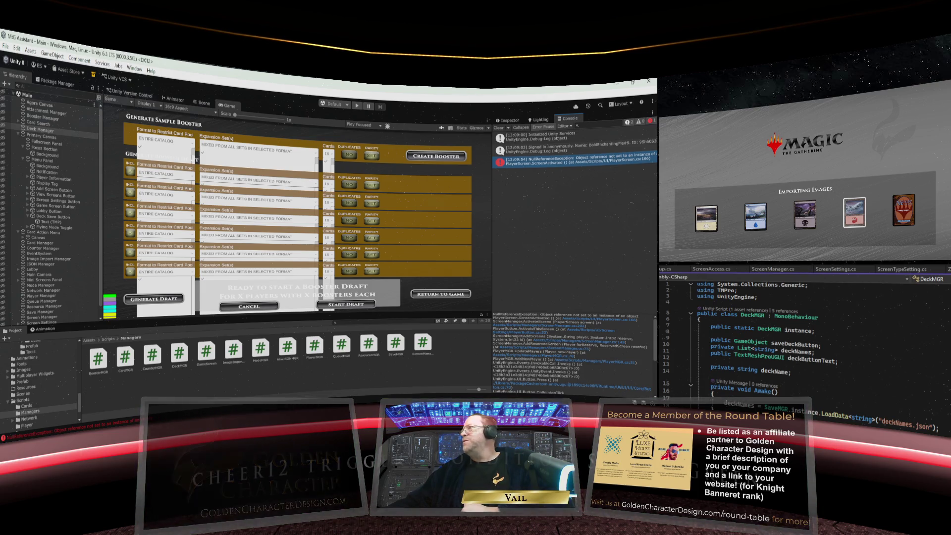
Bring up PlayerScreen.cs at ScreenActivated, where DeckMGR.instance.DeckButton(false, null) is called
{"action": "key", "text": "ctrl+Tab"}
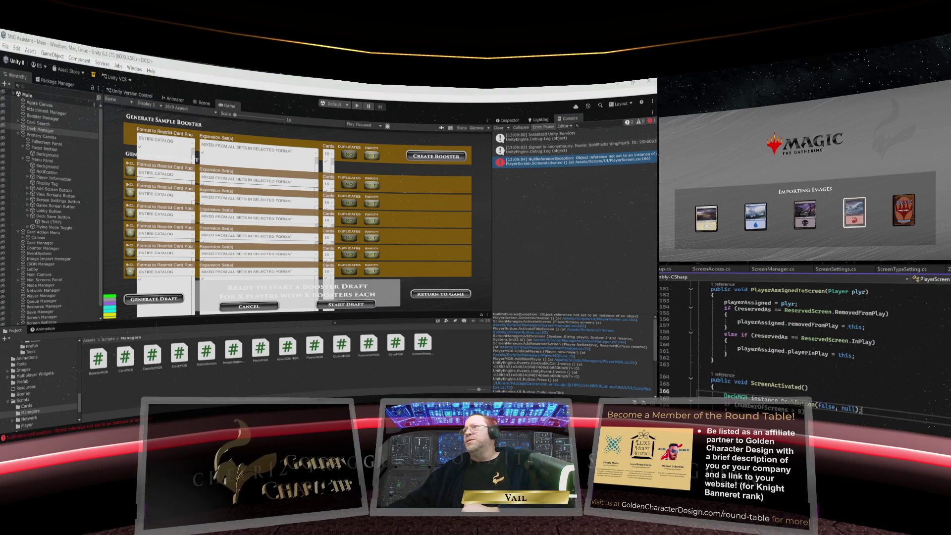
{"action": "scroll", "coordinate": [864, 416], "scroll_direction": "up", "scroll_amount": 5}
{"action": "scroll", "coordinate": [863, 416], "scroll_direction": "up", "scroll_amount": 10}
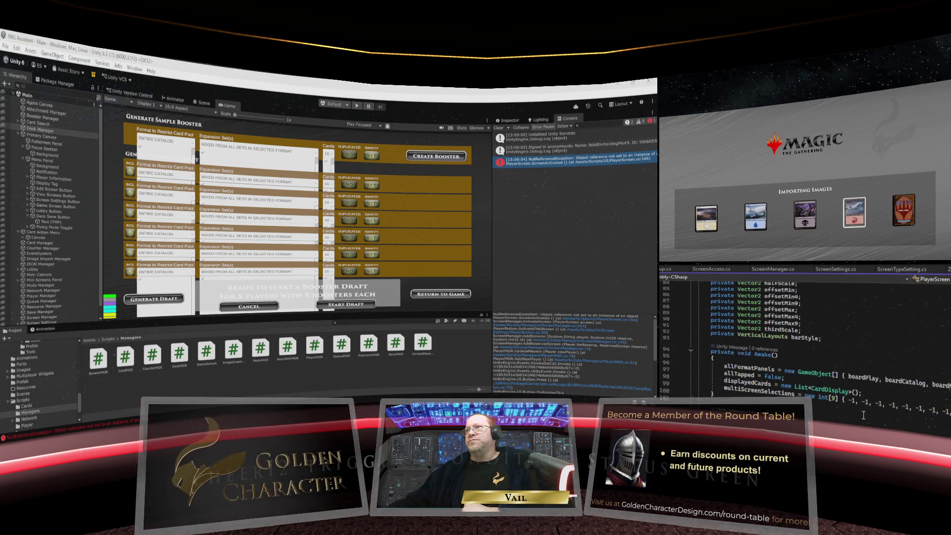
{"action": "scroll", "coordinate": [864, 415], "scroll_direction": "down", "scroll_amount": 12}
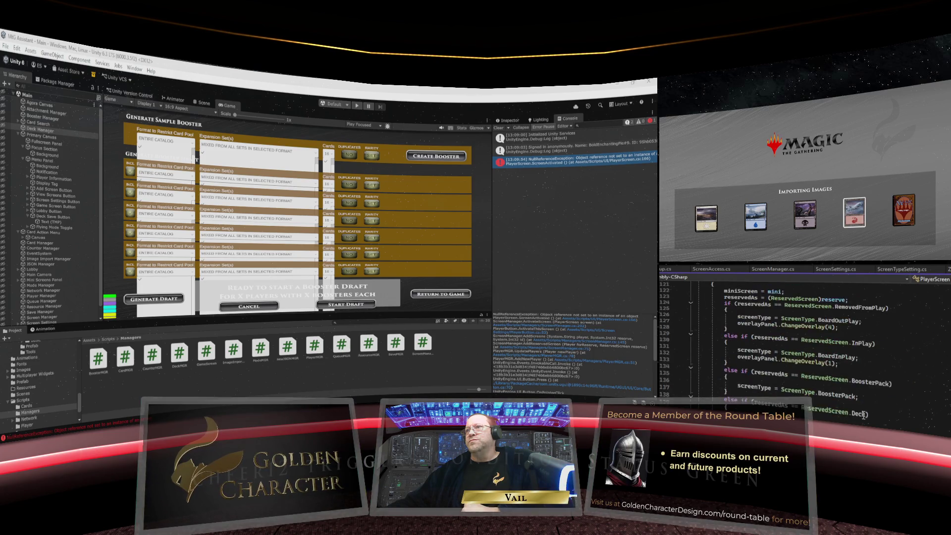
{"action": "scroll", "coordinate": [863, 415], "scroll_direction": "down", "scroll_amount": 12}
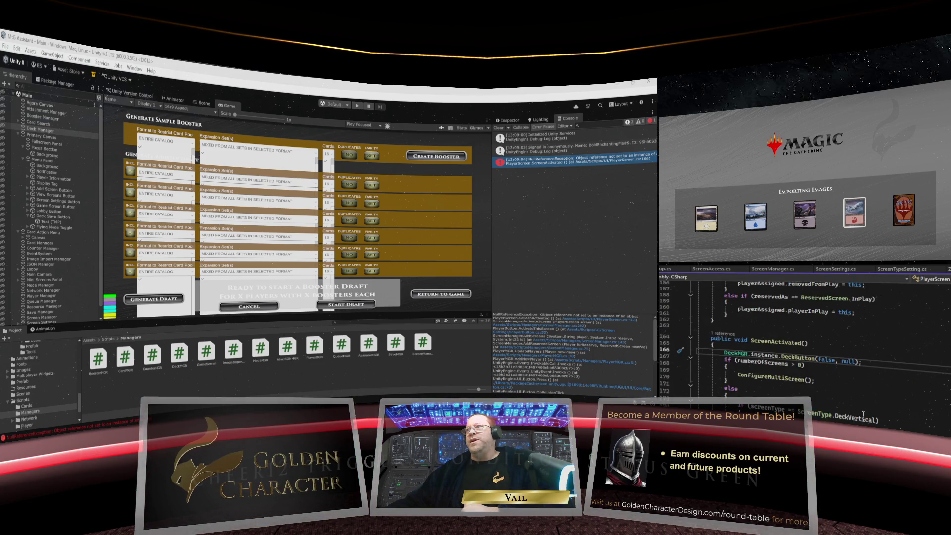
{"action": "scroll", "coordinate": [864, 415], "scroll_direction": "down", "scroll_amount": 1}
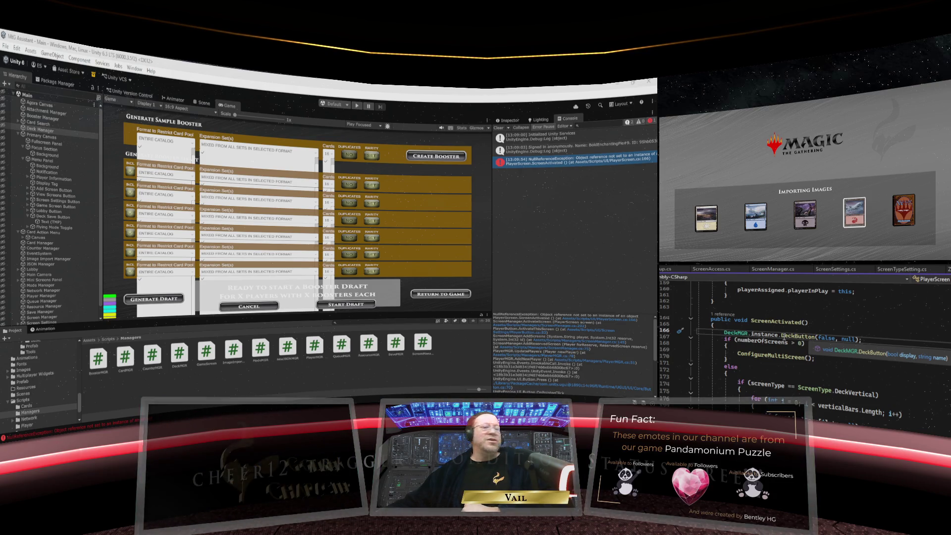
Return to DeckMGR.cs and place the cursor at the end of line 17 in Awake
{"action": "scroll", "coordinate": [784, 335], "scroll_direction": "up", "scroll_amount": 1}
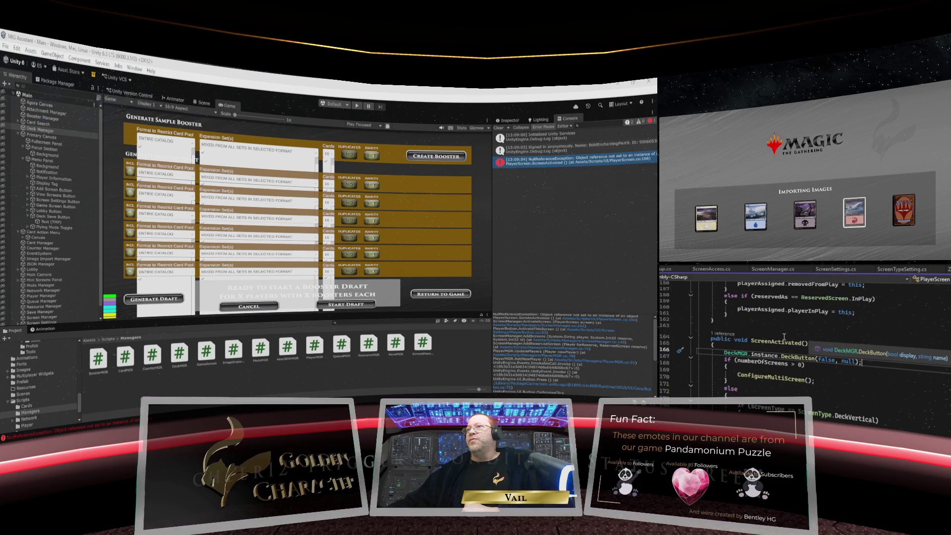
{"action": "scroll", "coordinate": [784, 337], "scroll_direction": "down", "scroll_amount": 1}
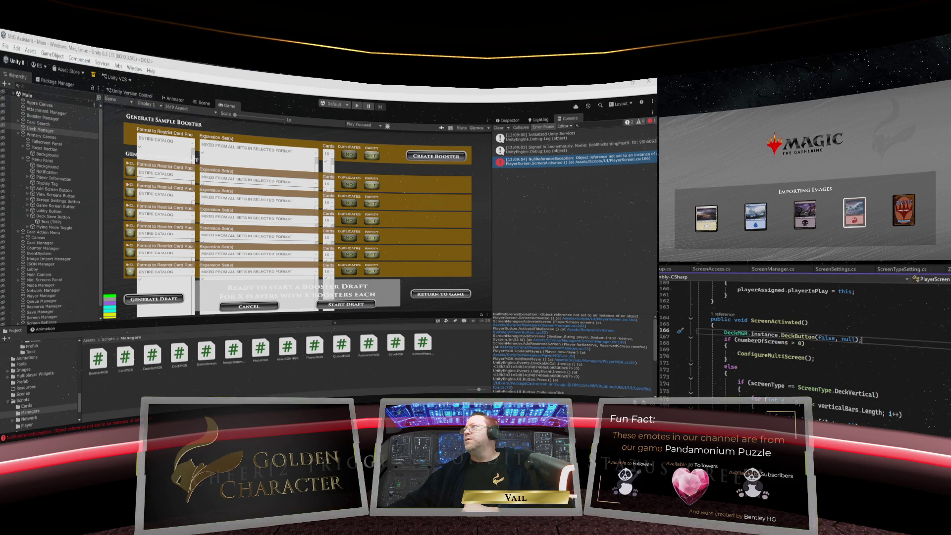
{"action": "key", "text": "F12"}
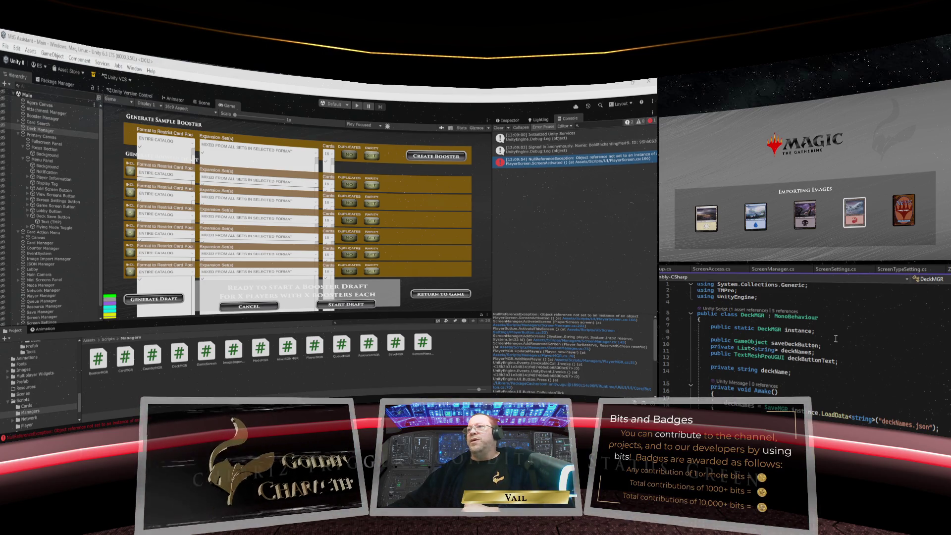
{"action": "scroll", "coordinate": [836, 338], "scroll_direction": "down", "scroll_amount": 1}
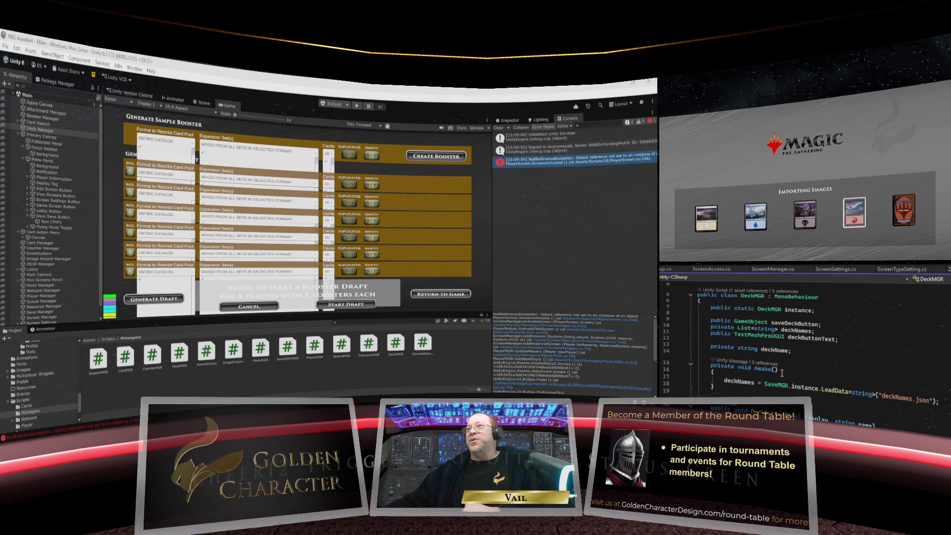
{"action": "left_click", "coordinate": [941, 407]}
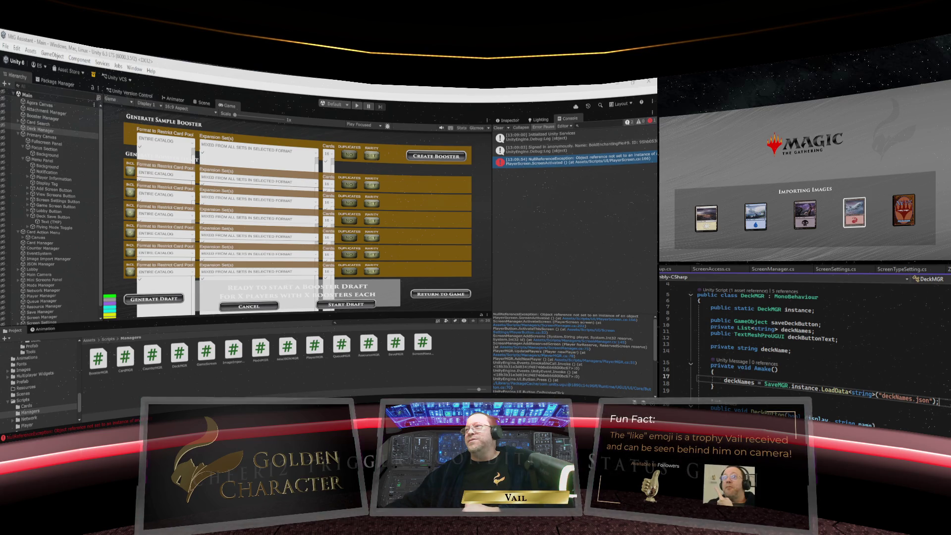
Add 'instance = this;' below the deckNames.json loading line in Awake and save
{"action": "key", "text": "Return"}
{"action": "type", "text": "ins"}
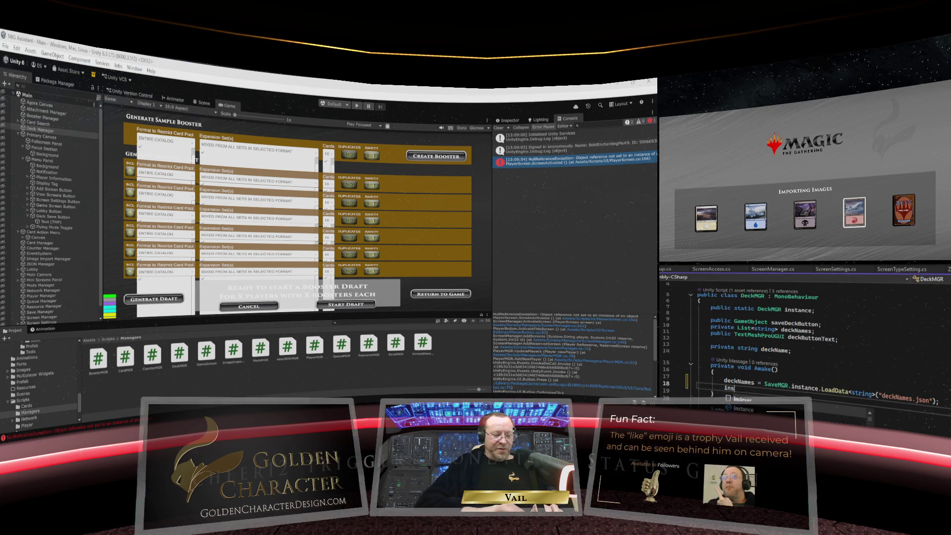
{"action": "type", "text": "tance ="}
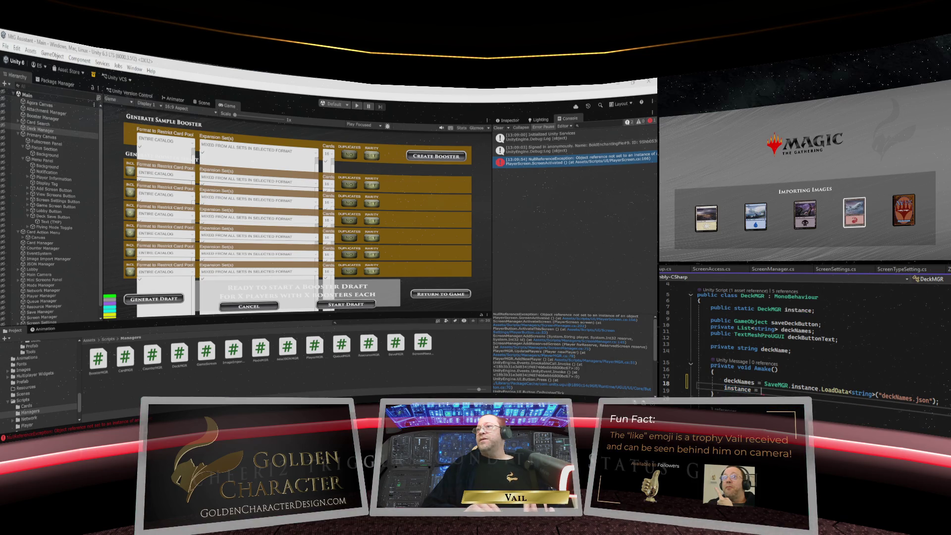
{"action": "key", "text": "Tab"}
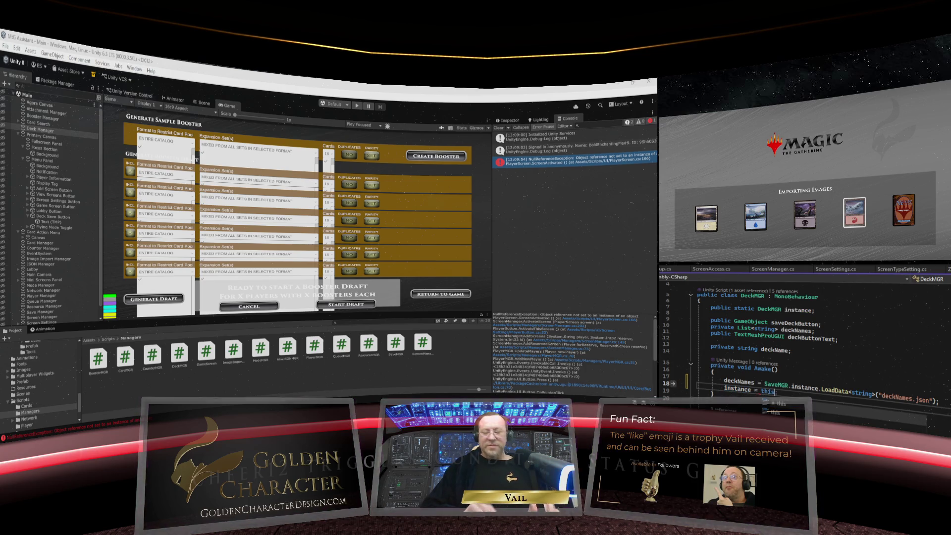
{"action": "type", "text": ";"}
{"action": "key", "text": "Return"}
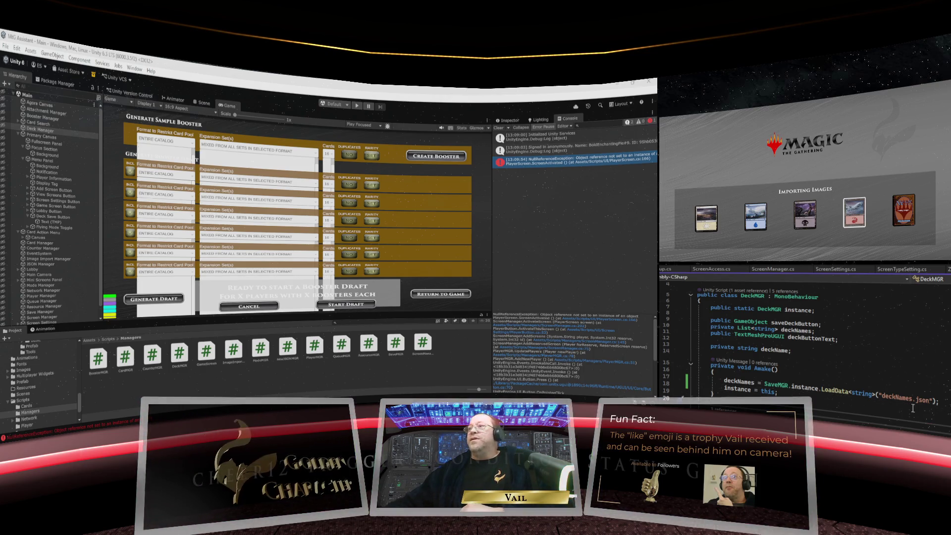
Look through the Lobby and BoostersPage scripts, then retype the end of DeckMGR's deckNames.json loading line
{"action": "left_click", "coordinate": [898, 399]}
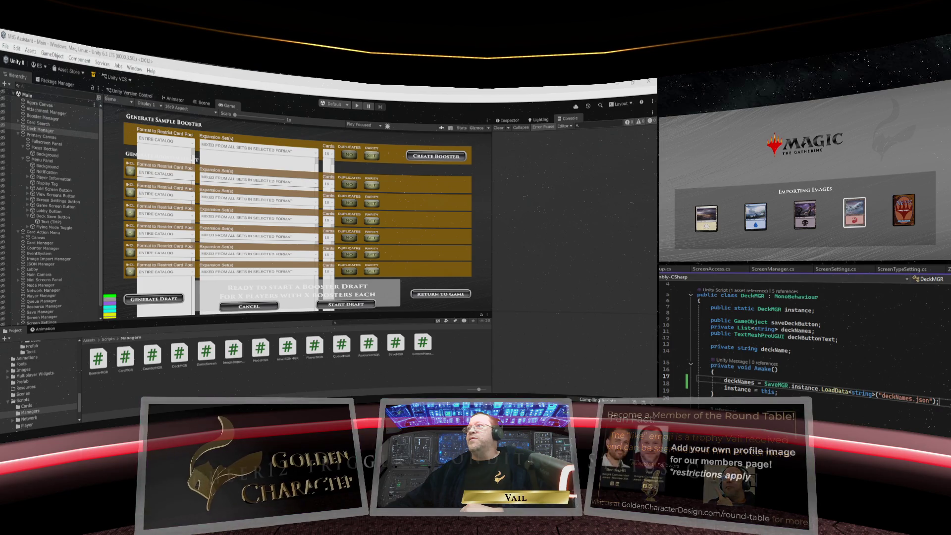
{"action": "key", "text": "ctrl+Tab"}
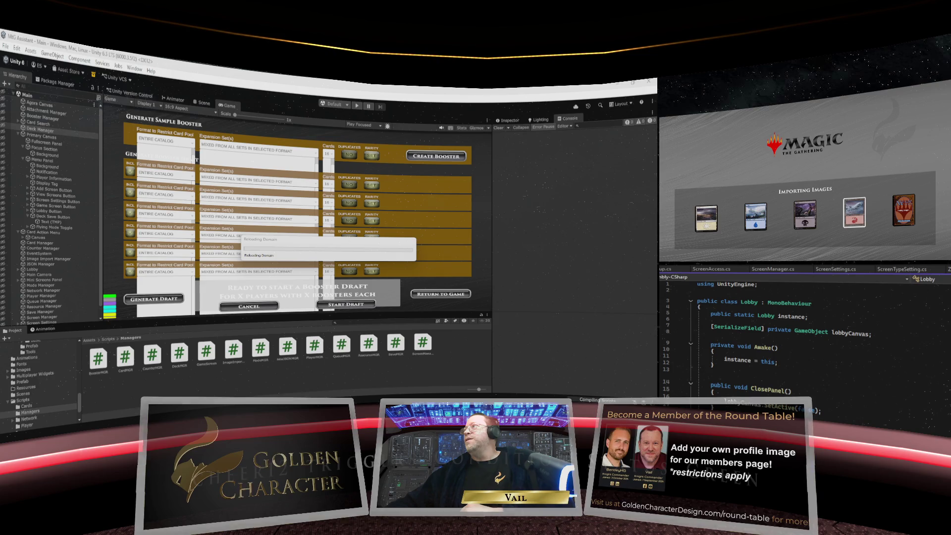
{"action": "key", "text": "ctrl+Tab"}
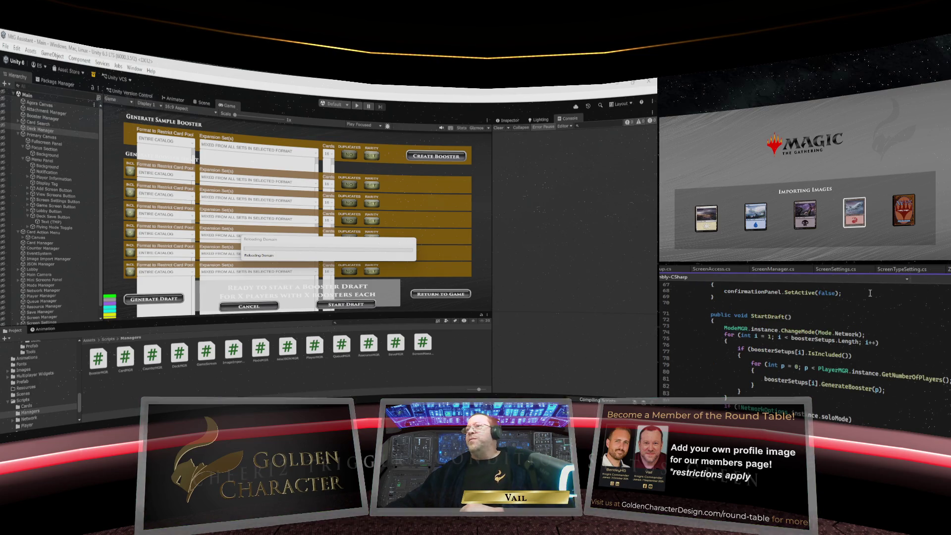
{"action": "scroll", "coordinate": [870, 293], "scroll_direction": "down", "scroll_amount": 3}
{"action": "scroll", "coordinate": [870, 294], "scroll_direction": "down", "scroll_amount": 4}
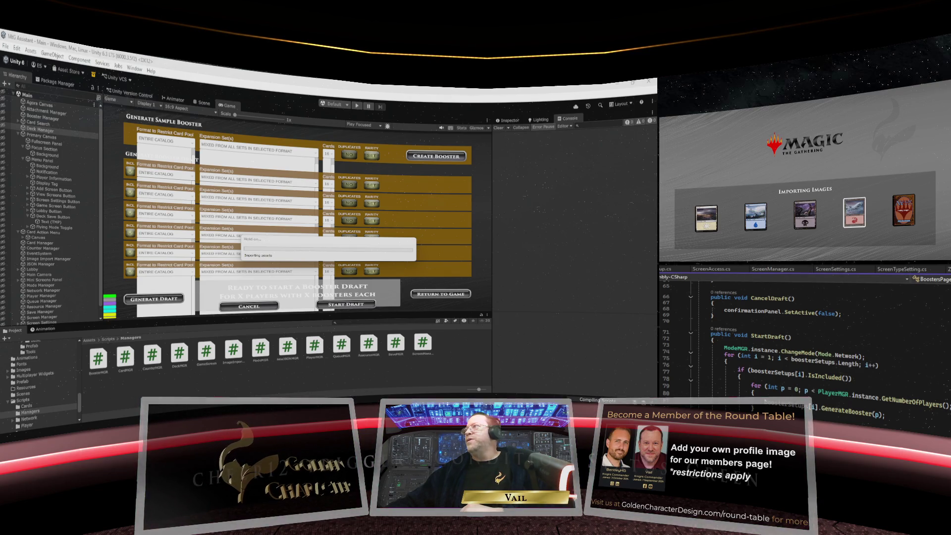
{"action": "key", "text": "ctrl+Tab"}
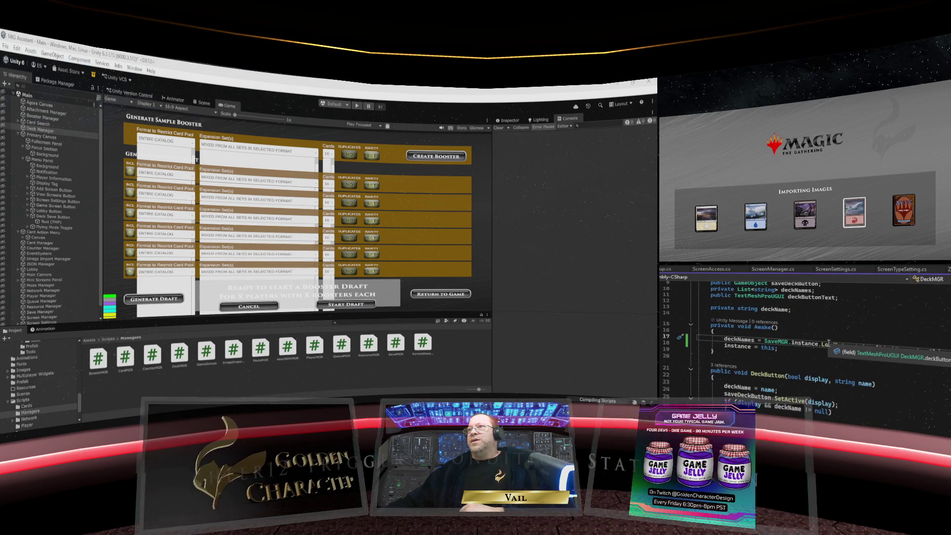
{"action": "type", "text": "adData<string>(\"deckNames.json\");"}
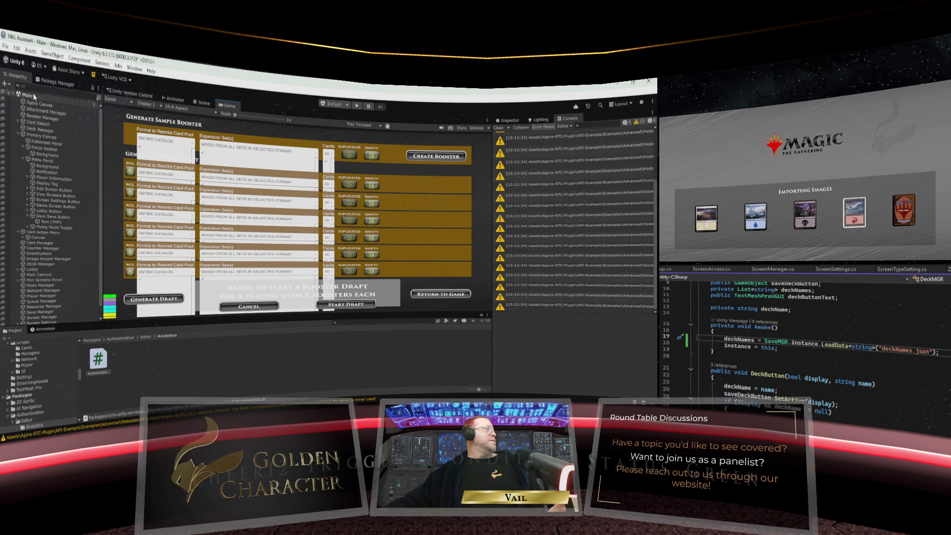
Maximize the Game view and enter Play mode to show the GamePlay Assistant welcome screen
{"action": "left_click", "coordinate": [10, 63]}
{"action": "key", "text": "Escape"}
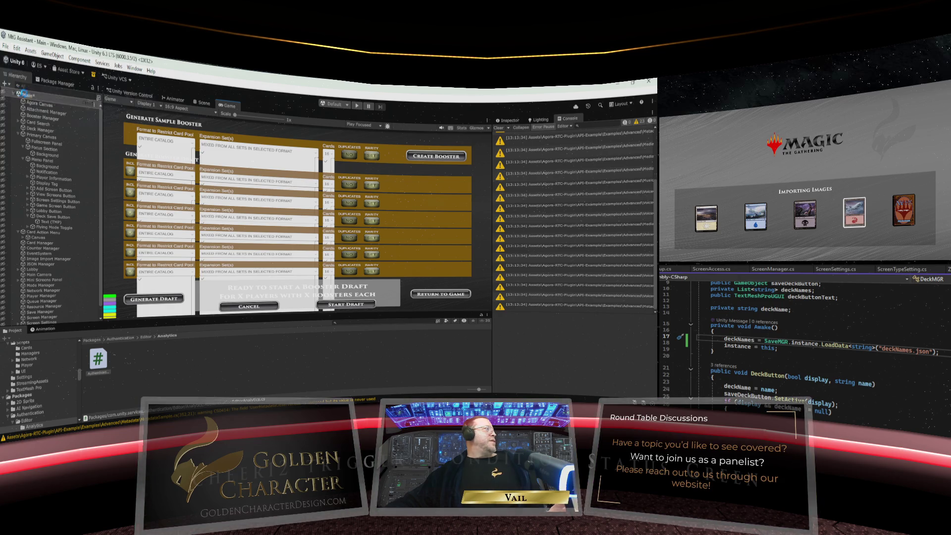
{"action": "left_click", "coordinate": [508, 121]}
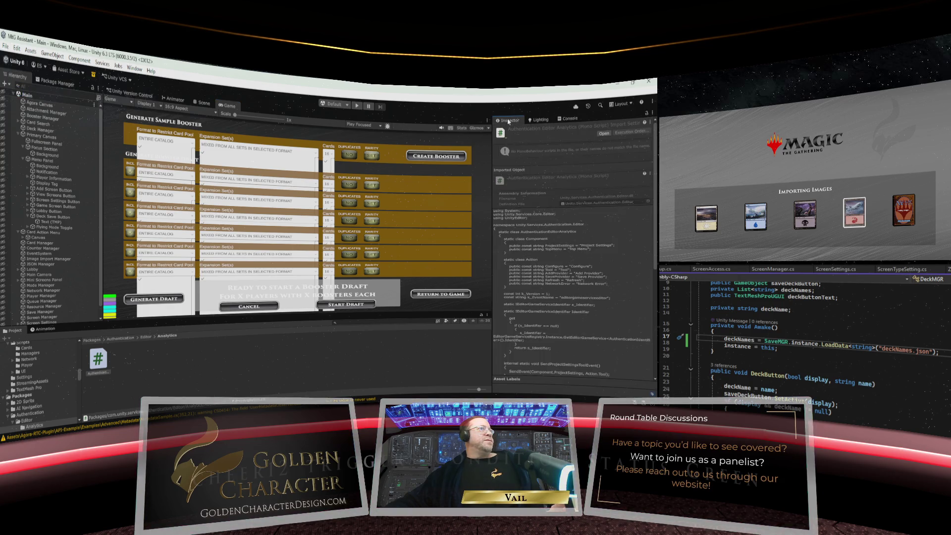
{"action": "right_click", "coordinate": [228, 106]}
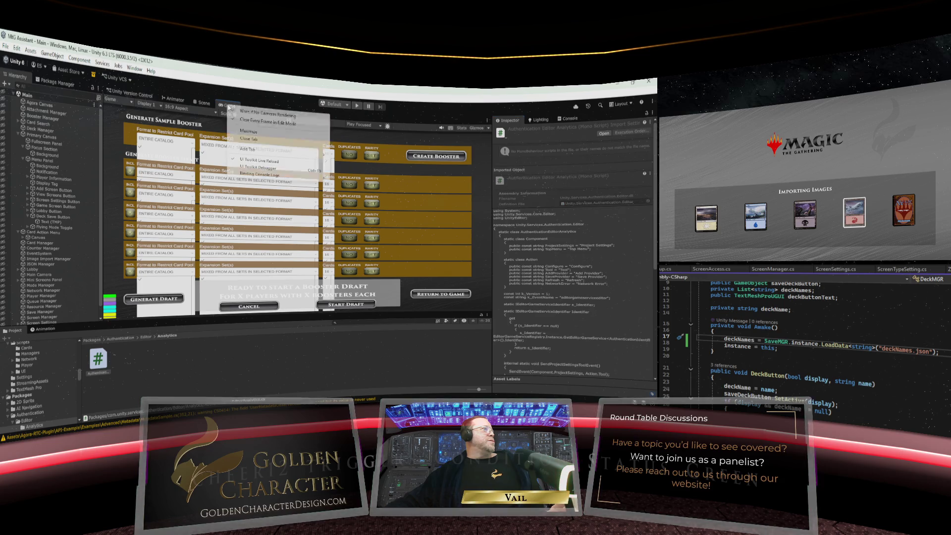
{"action": "left_click", "coordinate": [246, 124]}
{"action": "left_click", "coordinate": [357, 106]}
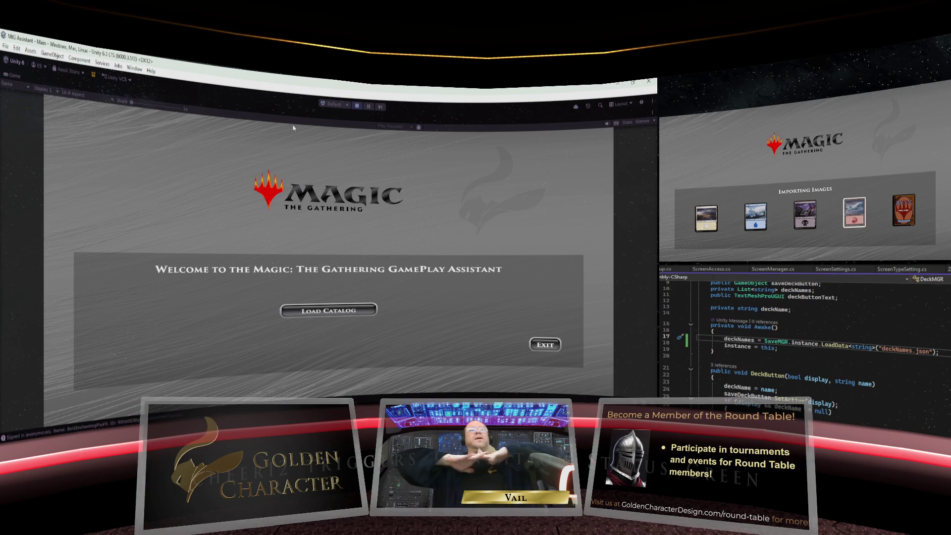
Load the card catalog, start a single-computer session, then create and join a new player profile
{"action": "left_click", "coordinate": [330, 310]}
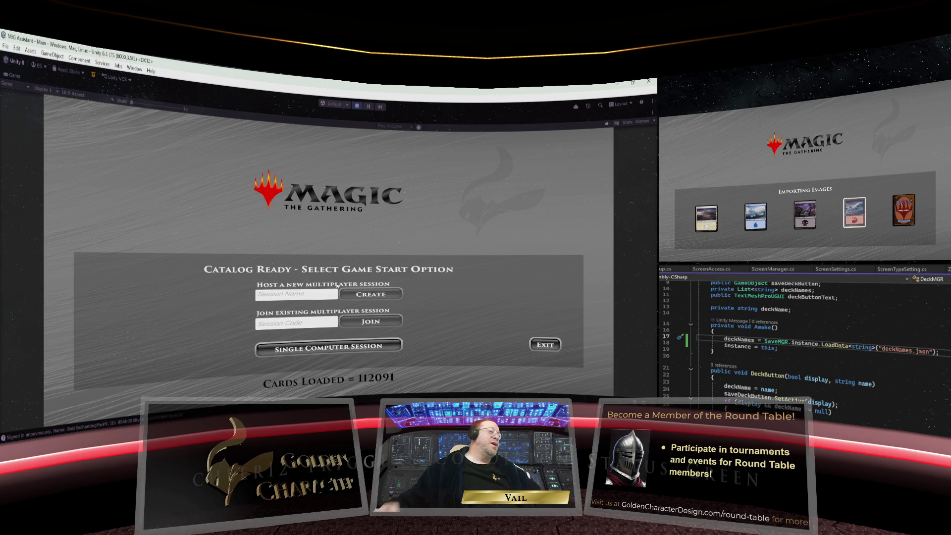
{"action": "left_click", "coordinate": [342, 348]}
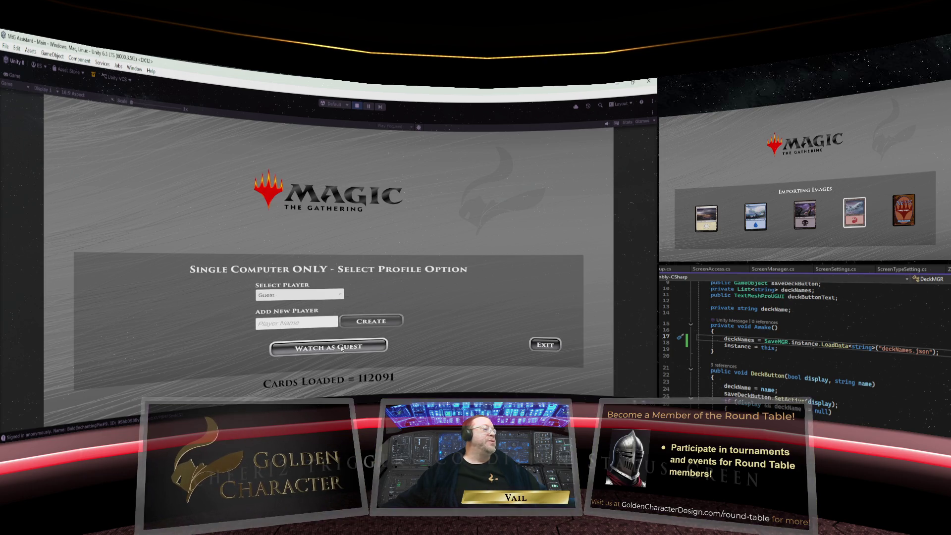
{"action": "left_click", "coordinate": [281, 325]}
{"action": "type", "text": "Vail"}
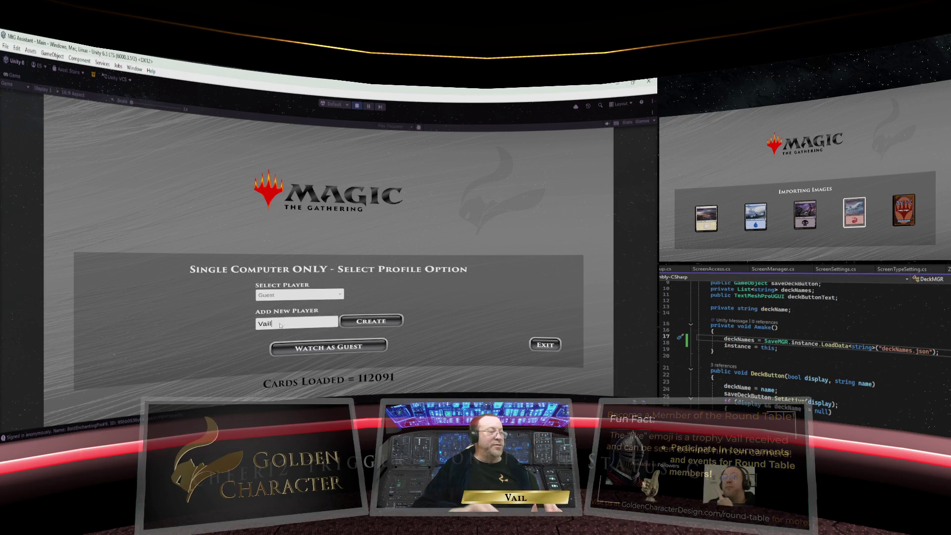
{"action": "left_click", "coordinate": [371, 321]}
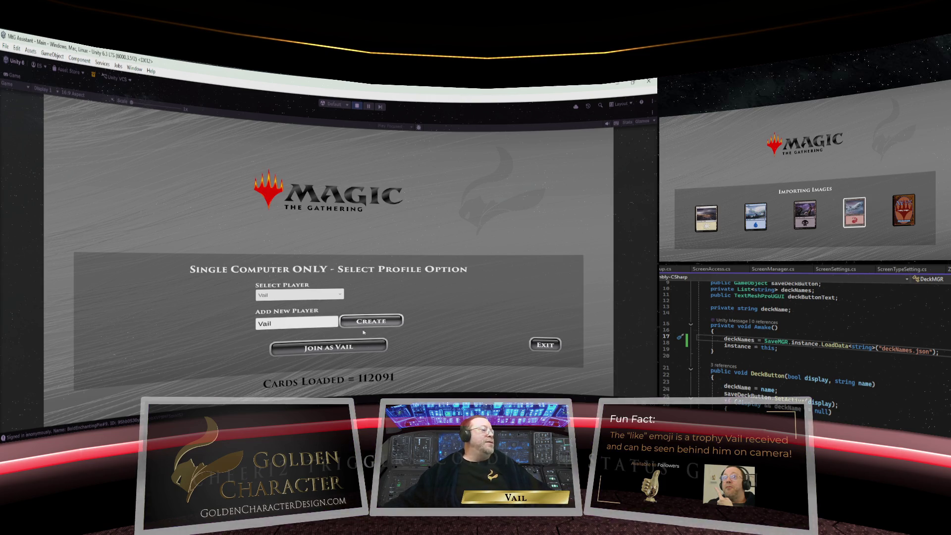
{"action": "left_click", "coordinate": [355, 345]}
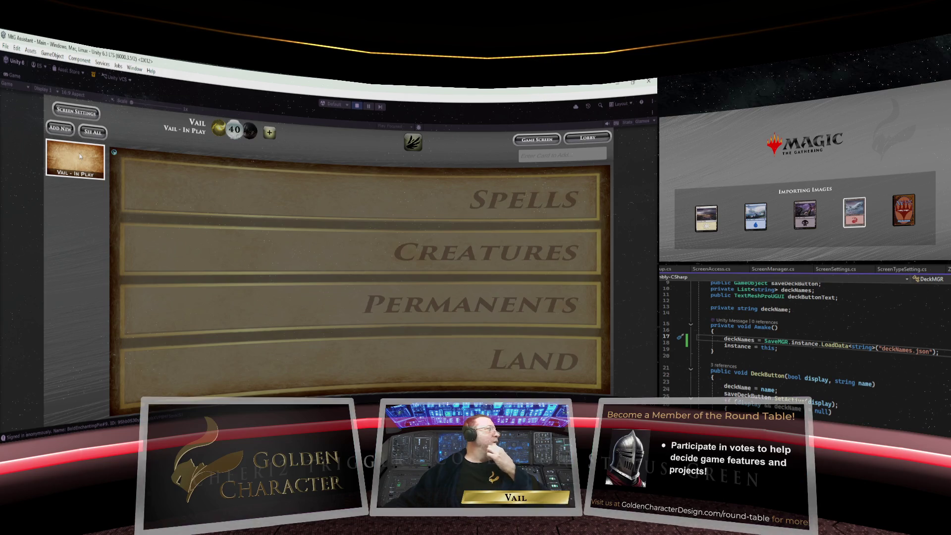
Add a second player screen and label it 'Deck Build Test' in its Screen Settings
{"action": "left_click", "coordinate": [58, 130]}
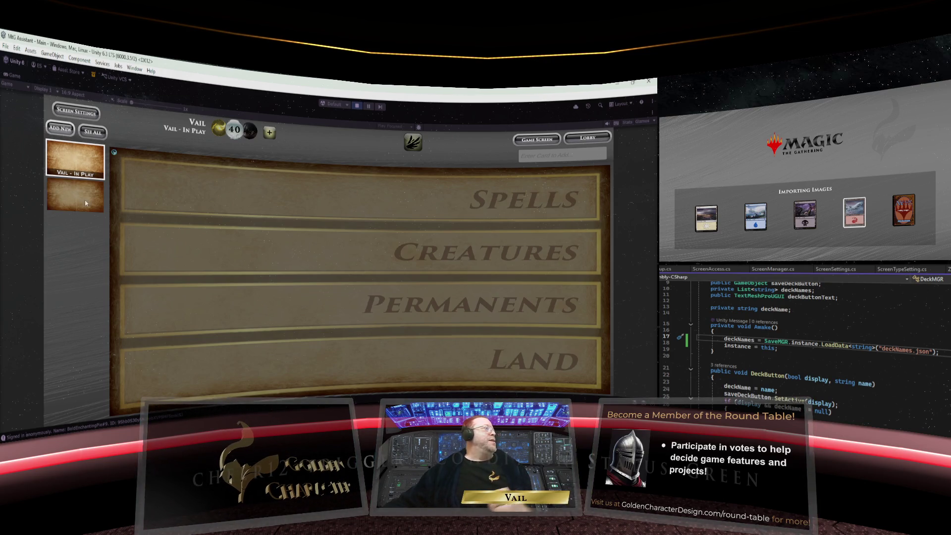
{"action": "left_click", "coordinate": [75, 198]}
{"action": "left_click", "coordinate": [76, 112]}
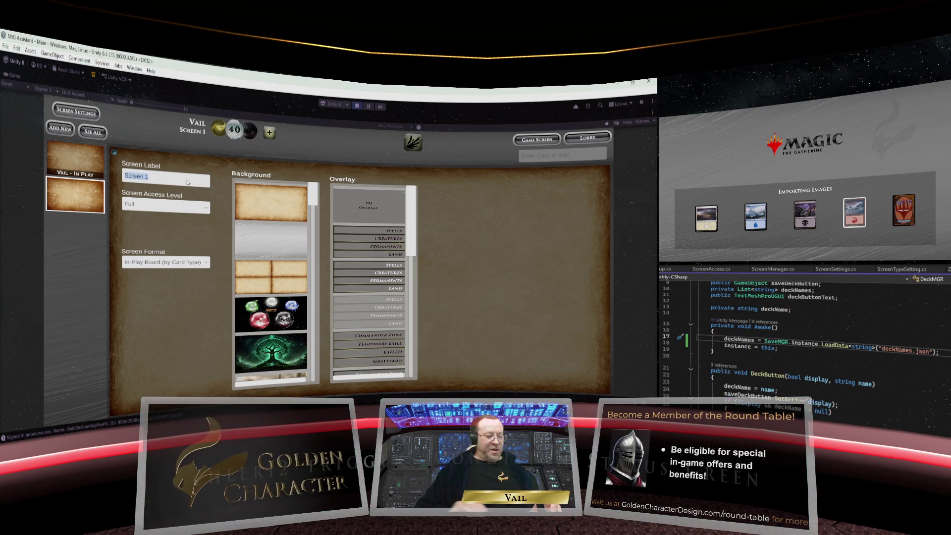
{"action": "left_click", "coordinate": [188, 182]}
{"action": "type", "text": "Deck Bui"}
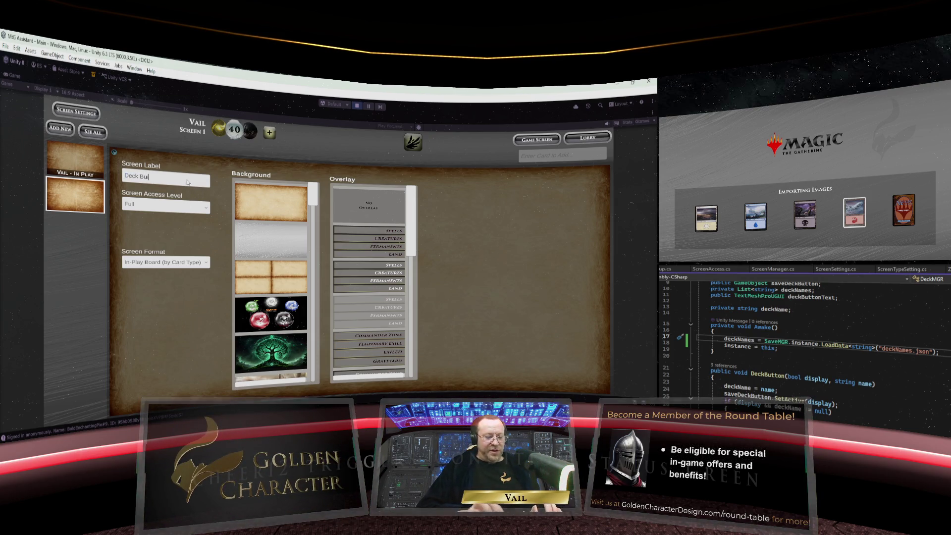
{"action": "type", "text": "ld Test"}
{"action": "key", "text": "Return"}
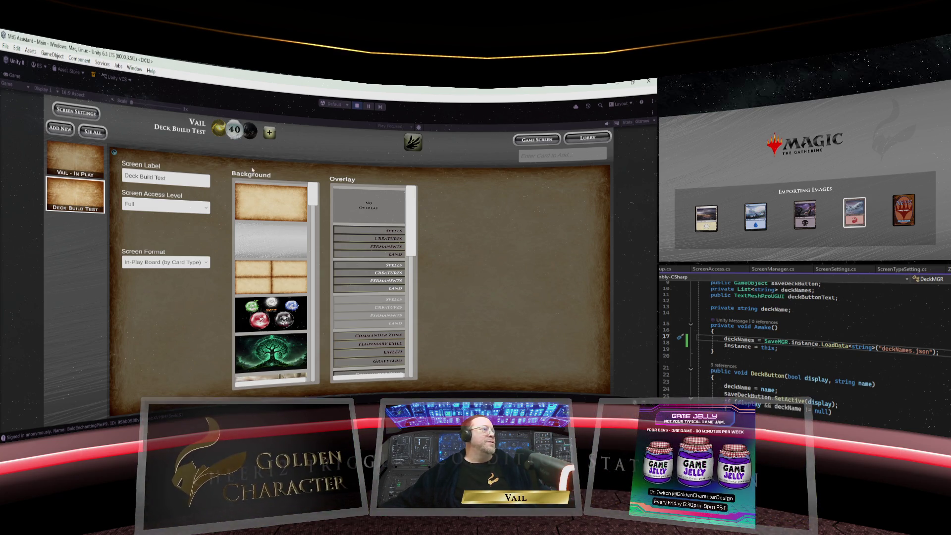
{"action": "left_click", "coordinate": [207, 264]}
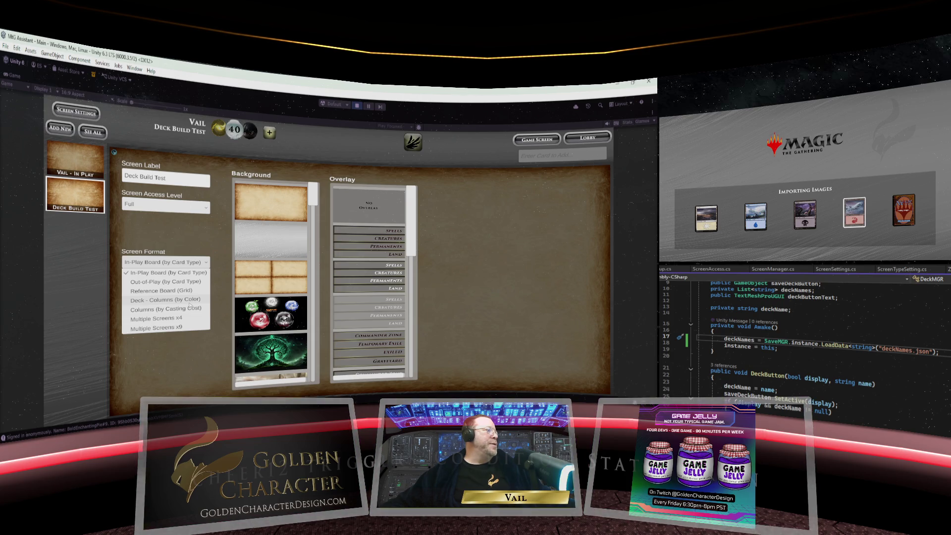
Use Deck - Columns (by Color) format with the fiery card-art background and colour-column overlay
{"action": "left_click", "coordinate": [188, 301]}
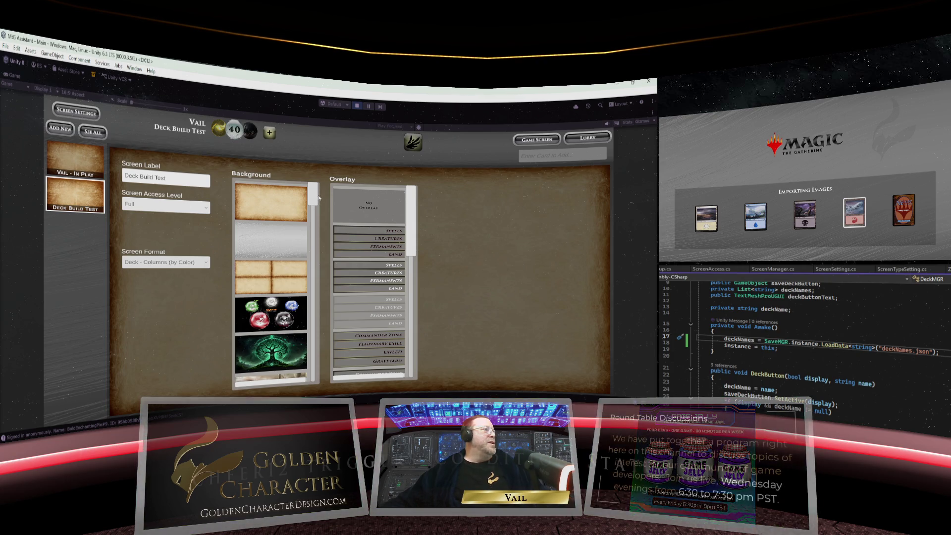
{"action": "left_click_drag", "start_coordinate": [315, 198], "coordinate": [314, 238]}
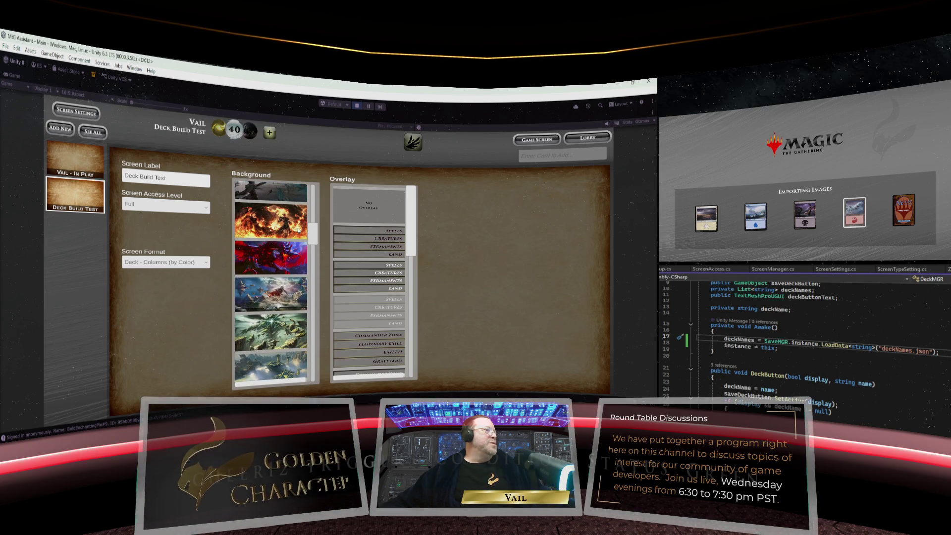
{"action": "left_click", "coordinate": [299, 229]}
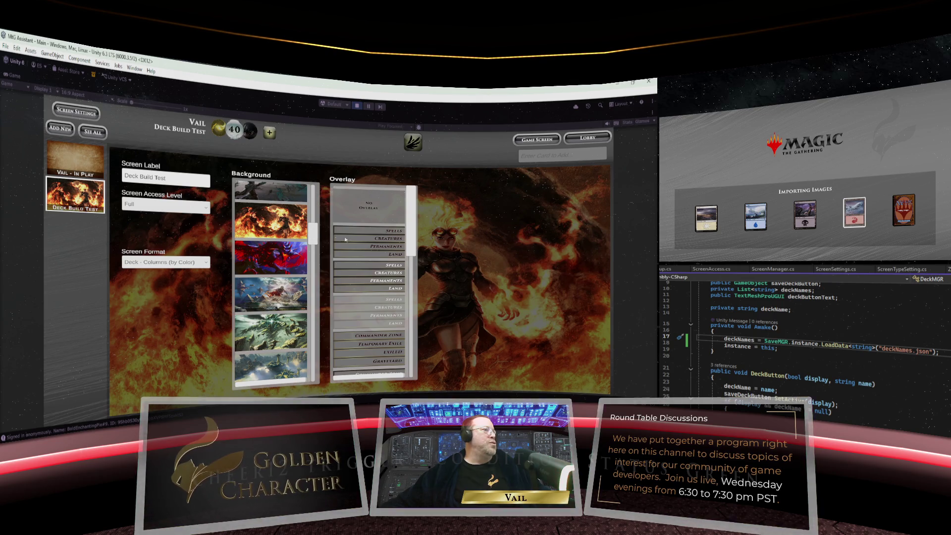
{"action": "left_click_drag", "start_coordinate": [411, 239], "coordinate": [407, 337]}
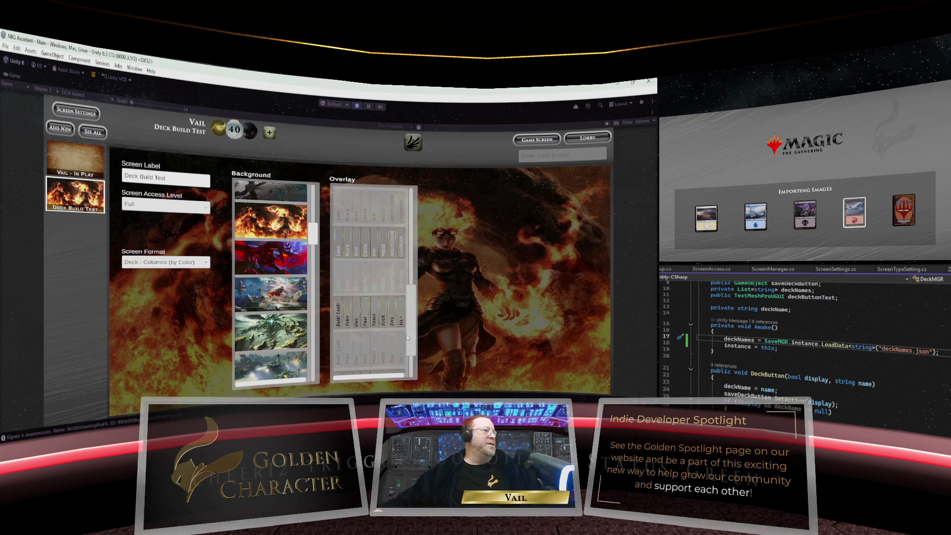
{"action": "left_click", "coordinate": [363, 252]}
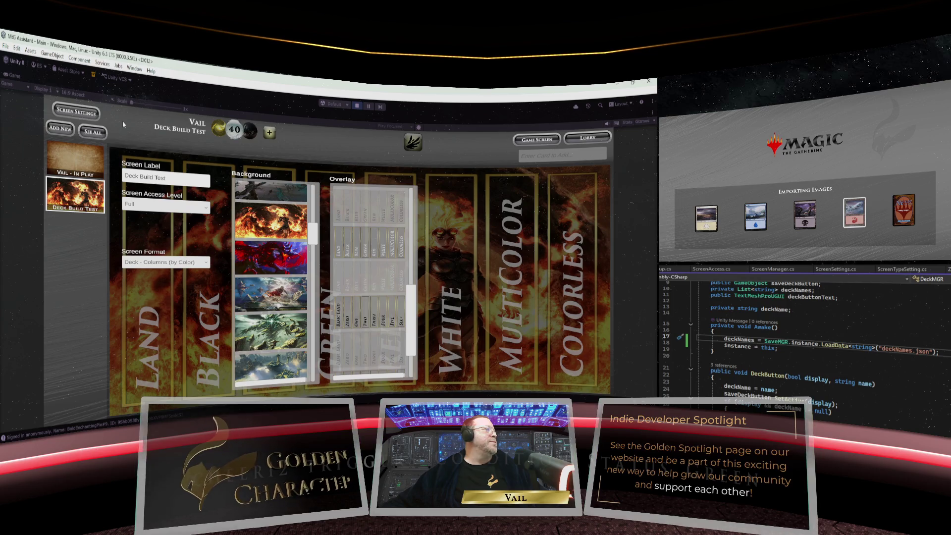
Close the screen settings and add Serra Angel to the deck's White column
{"action": "left_click", "coordinate": [76, 112]}
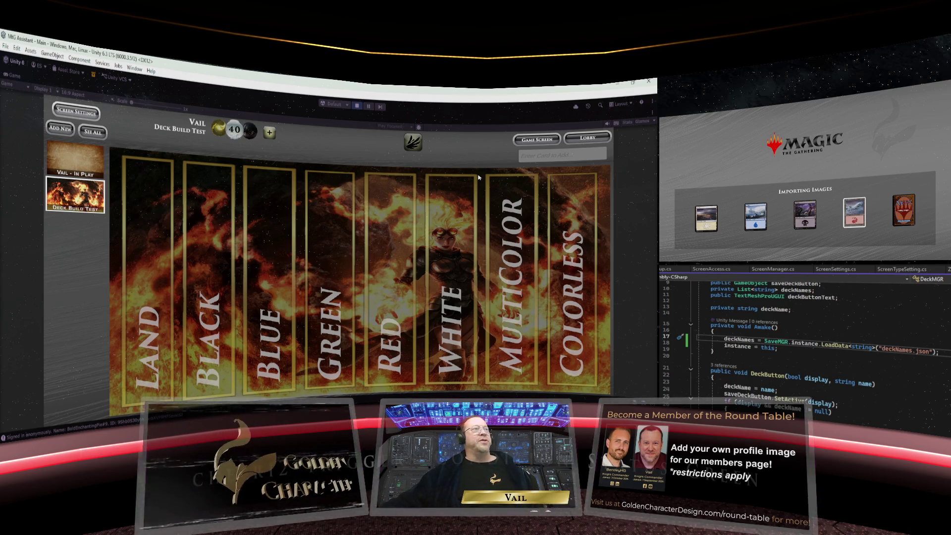
{"action": "left_click", "coordinate": [531, 160]}
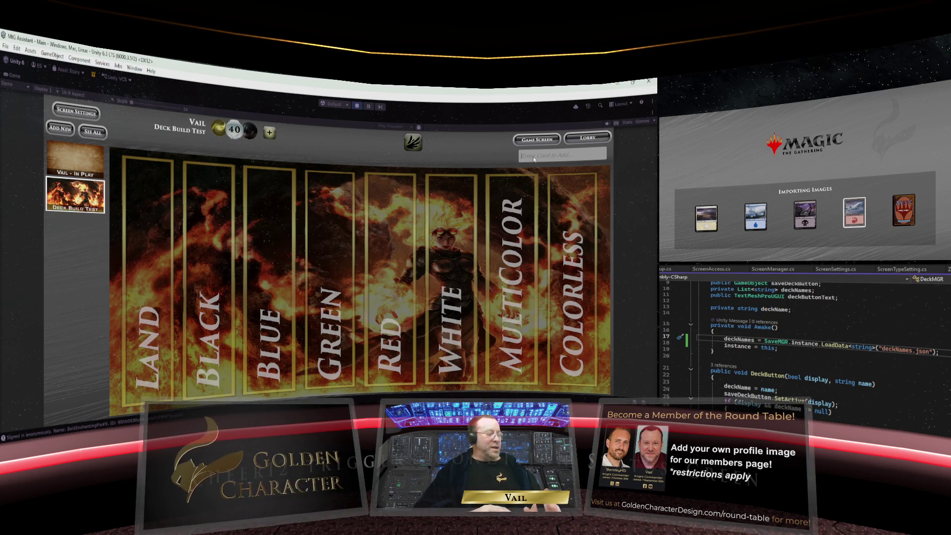
{"action": "type", "text": "Ser"}
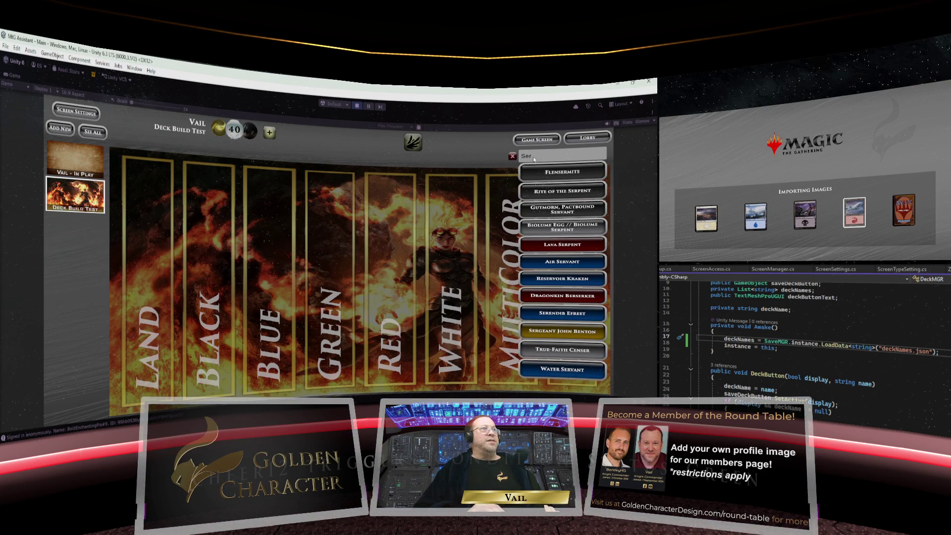
{"action": "type", "text": "ra An"}
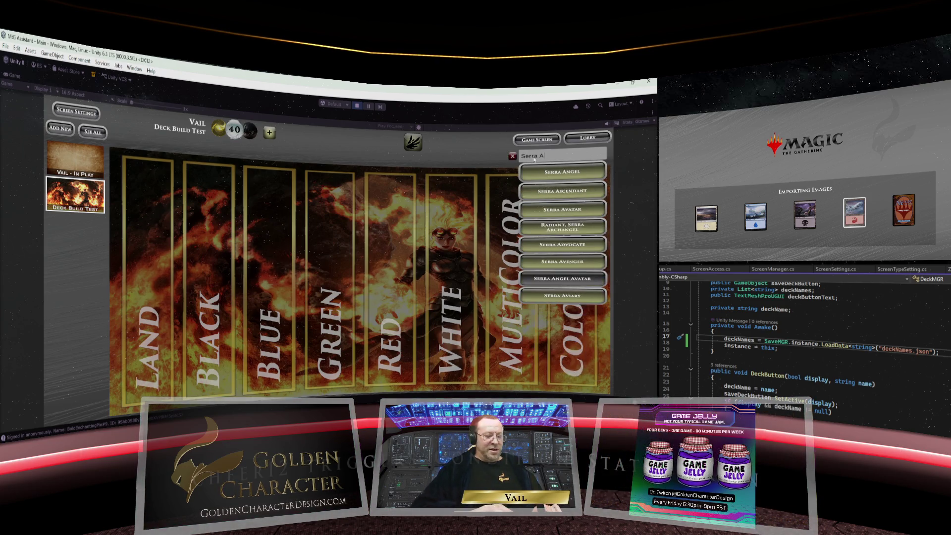
{"action": "left_click", "coordinate": [555, 172]}
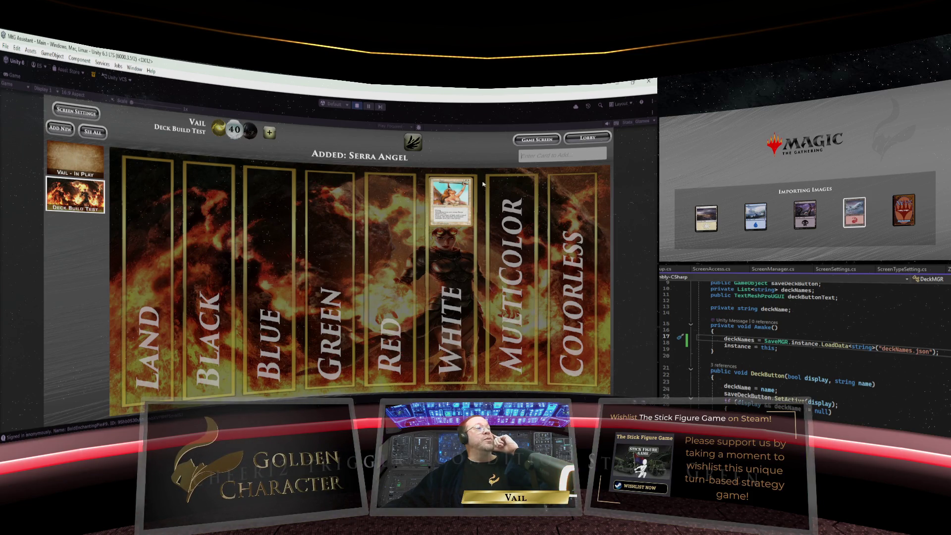
{"action": "left_click_drag", "start_coordinate": [461, 193], "coordinate": [454, 194]}
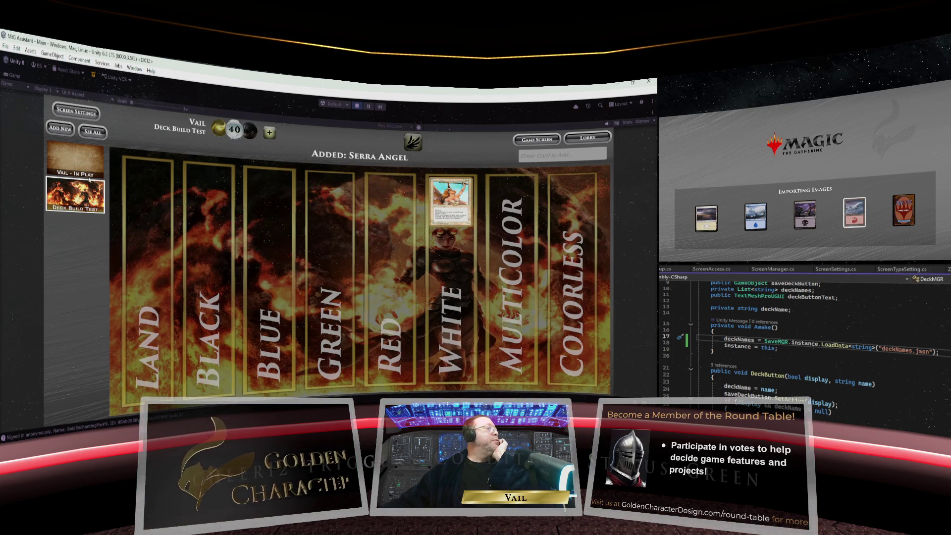
Duplicate Serra Angel three times to build a stack in the White column
{"action": "left_click", "coordinate": [67, 162]}
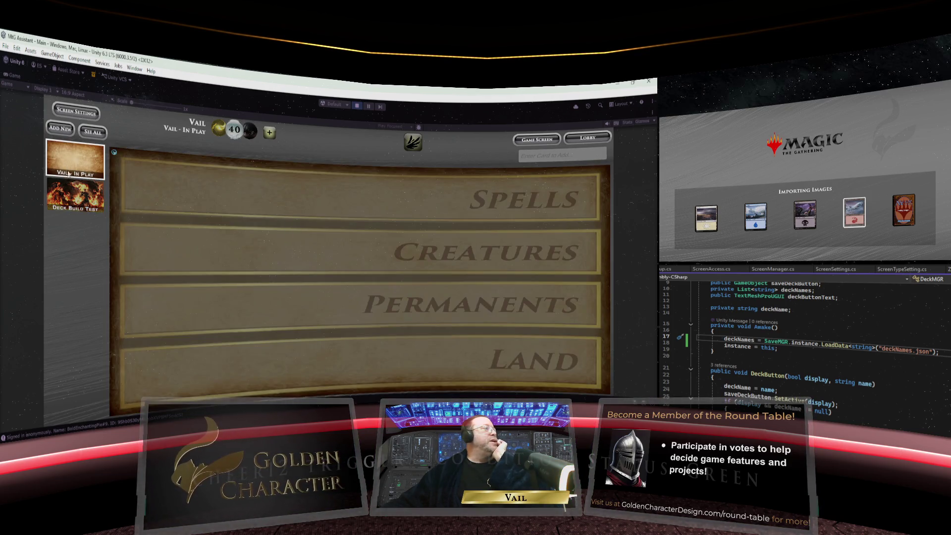
{"action": "left_click", "coordinate": [70, 193]}
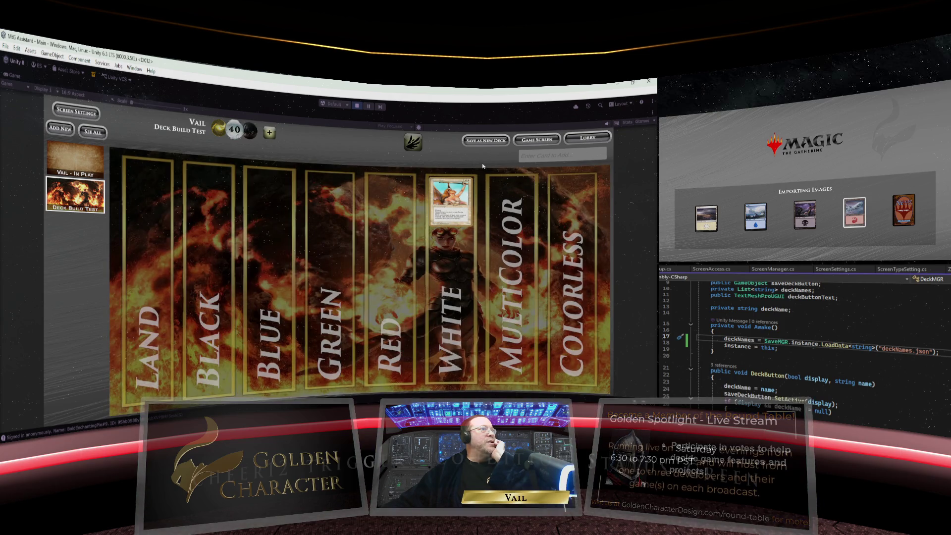
{"action": "right_click", "coordinate": [449, 196]}
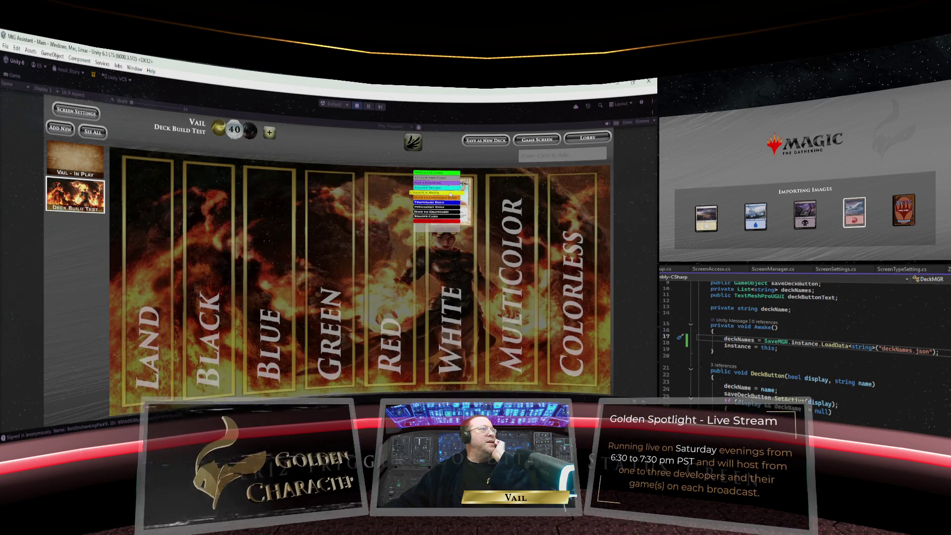
{"action": "left_click", "coordinate": [446, 174]}
{"action": "right_click", "coordinate": [447, 175]}
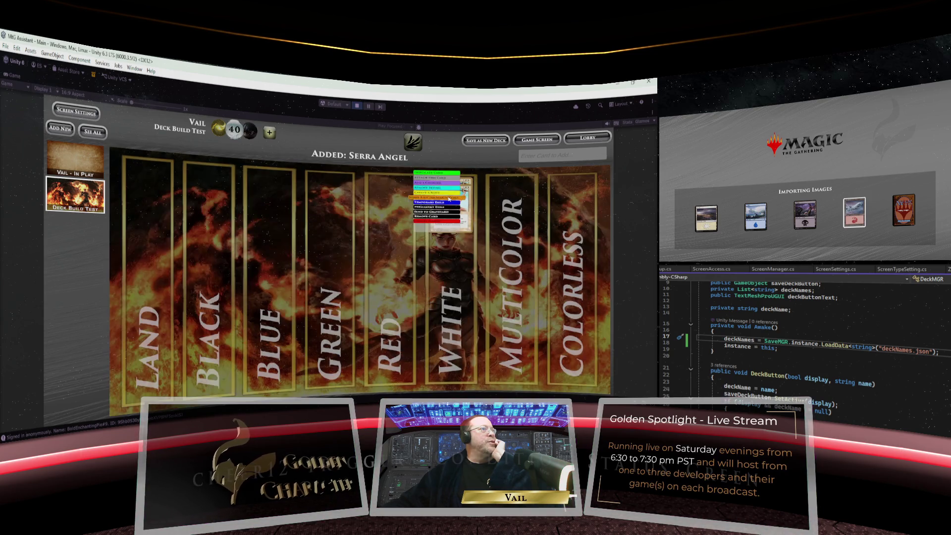
{"action": "left_click", "coordinate": [448, 172]}
{"action": "right_click", "coordinate": [448, 170]}
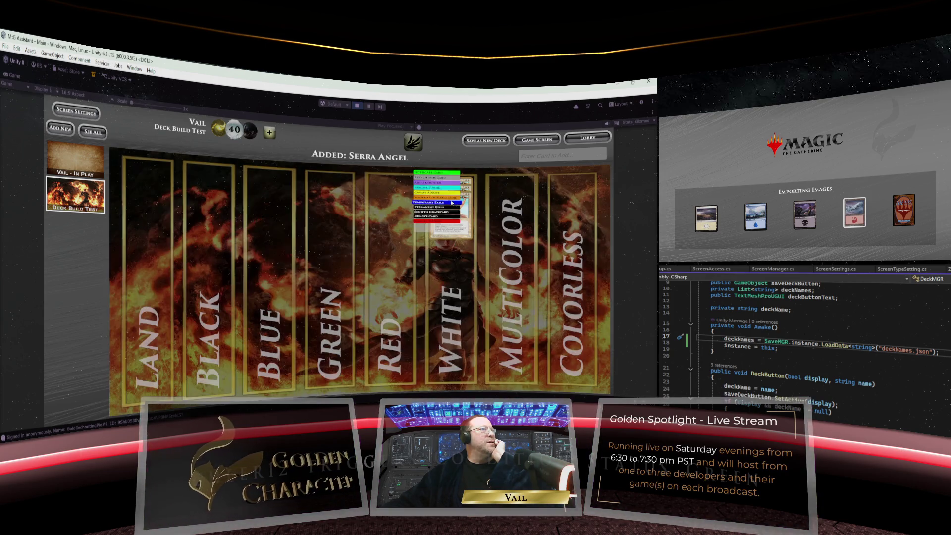
{"action": "left_click", "coordinate": [448, 172]}
Add Plains to the Land column, duplicate it three times, then search for Mox Pearl
{"action": "left_click", "coordinate": [547, 156]}
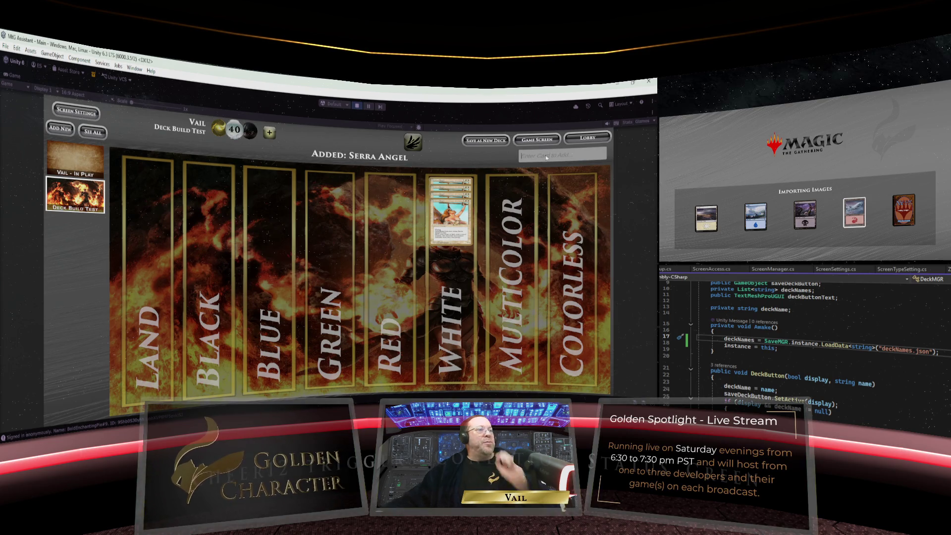
{"action": "type", "text": "Plains"}
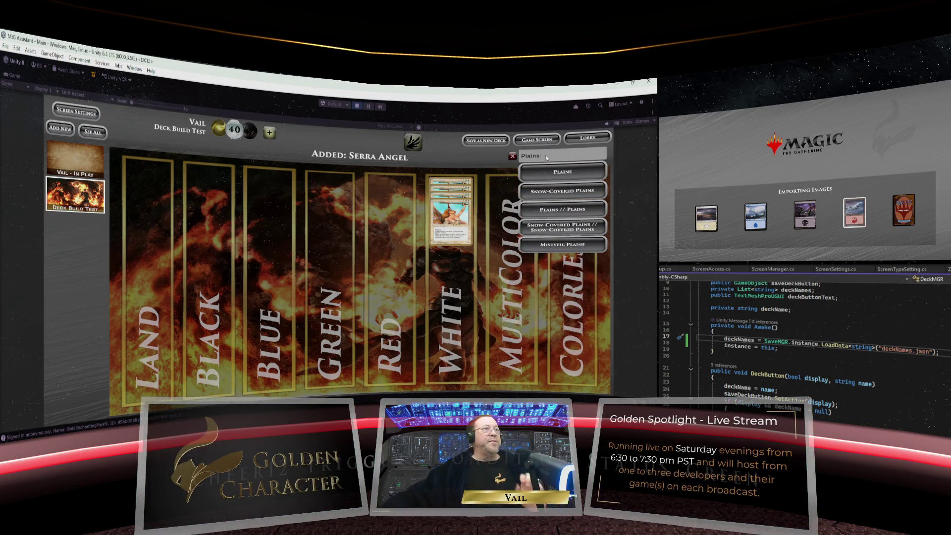
{"action": "left_click", "coordinate": [557, 169]}
{"action": "left_click", "coordinate": [143, 174]}
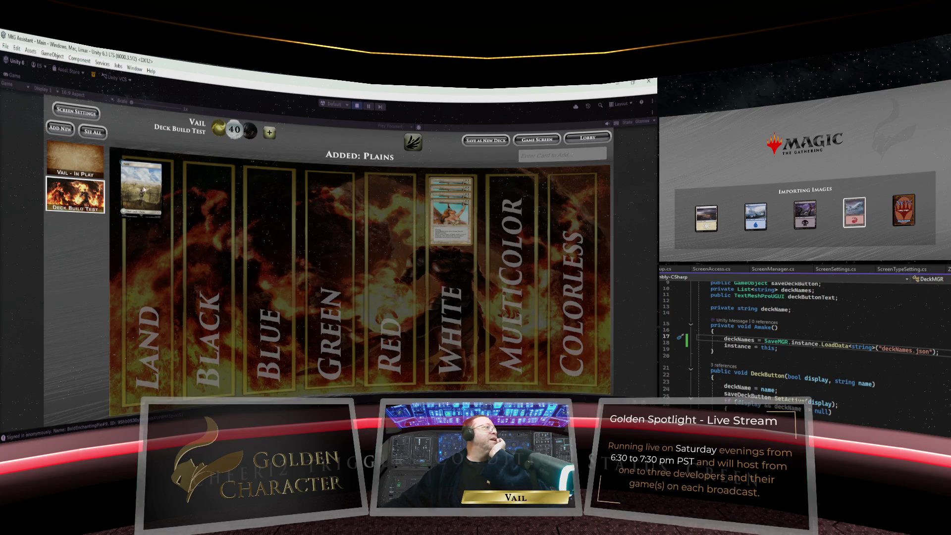
{"action": "right_click", "coordinate": [145, 163]}
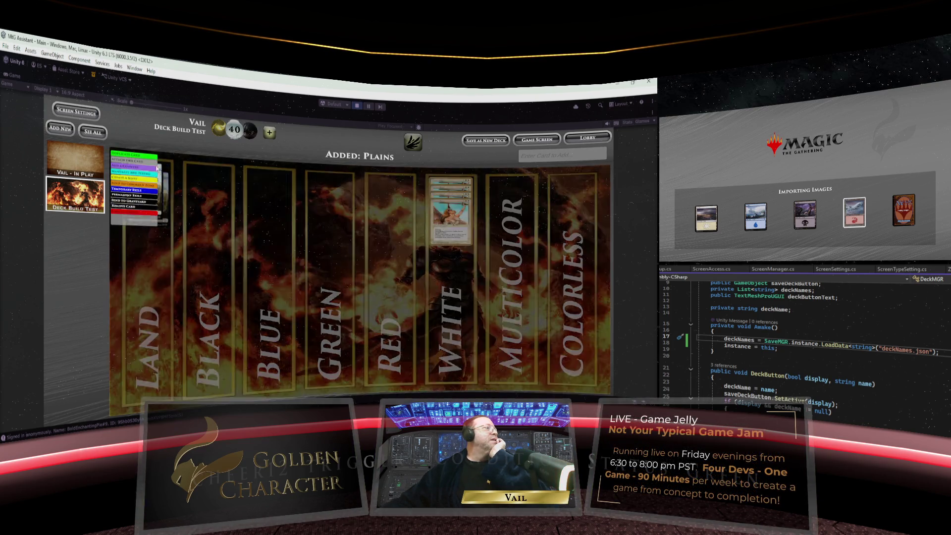
{"action": "left_click", "coordinate": [141, 155]}
{"action": "right_click", "coordinate": [153, 178]}
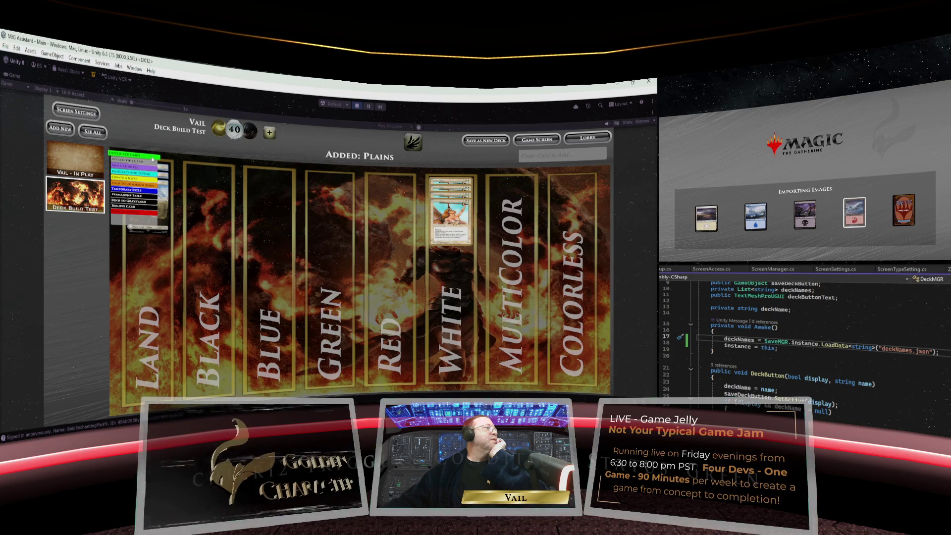
{"action": "left_click", "coordinate": [155, 179]}
{"action": "right_click", "coordinate": [154, 197]}
{"action": "left_click", "coordinate": [154, 197]}
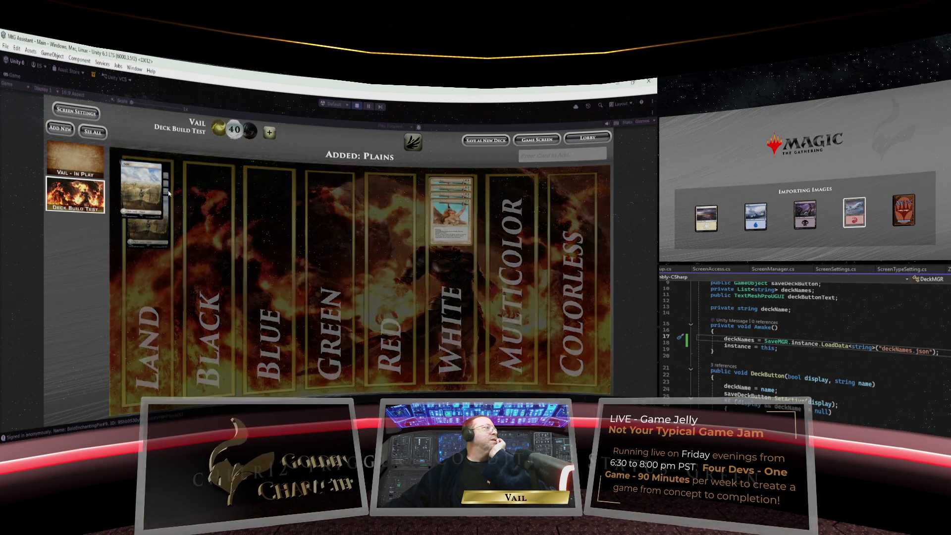
{"action": "left_click", "coordinate": [531, 158]}
{"action": "type", "text": "M"}
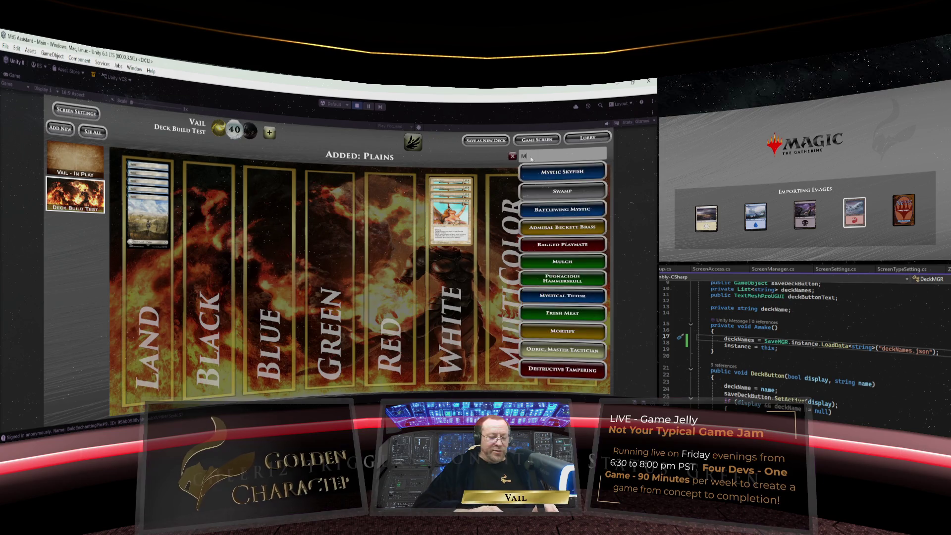
{"action": "type", "text": "ox Pearl"}
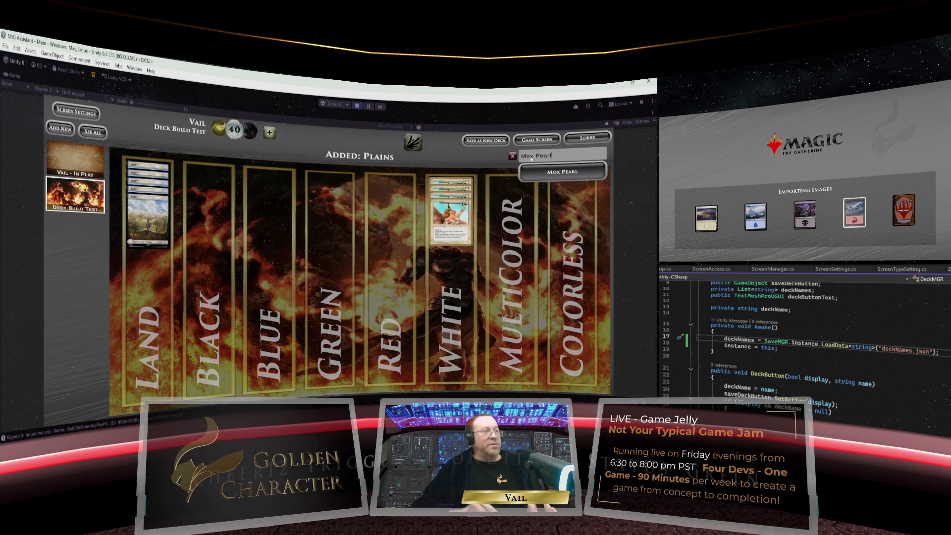
Add Mox Pearl to the Colorless column and save as new deck 'Serra Angel Test Save'
{"action": "left_click", "coordinate": [545, 178]}
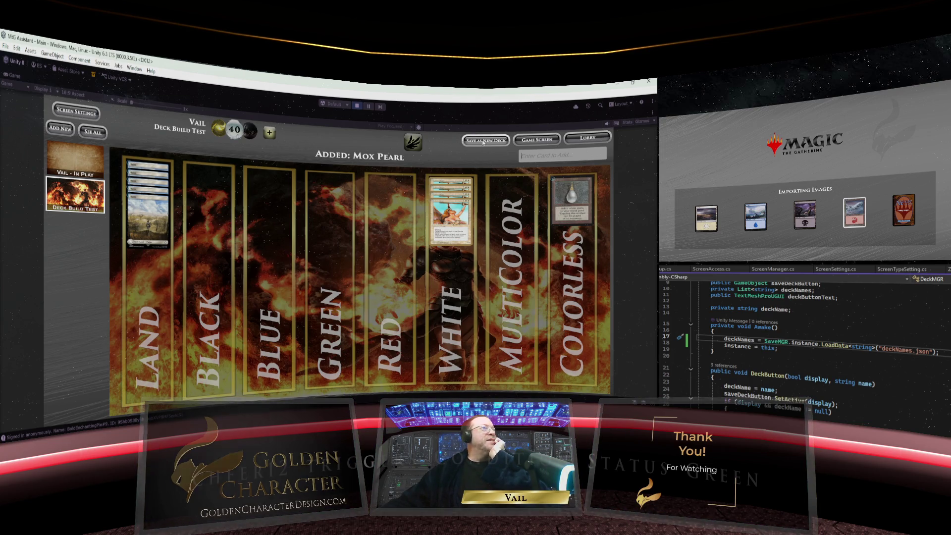
{"action": "left_click", "coordinate": [483, 142]}
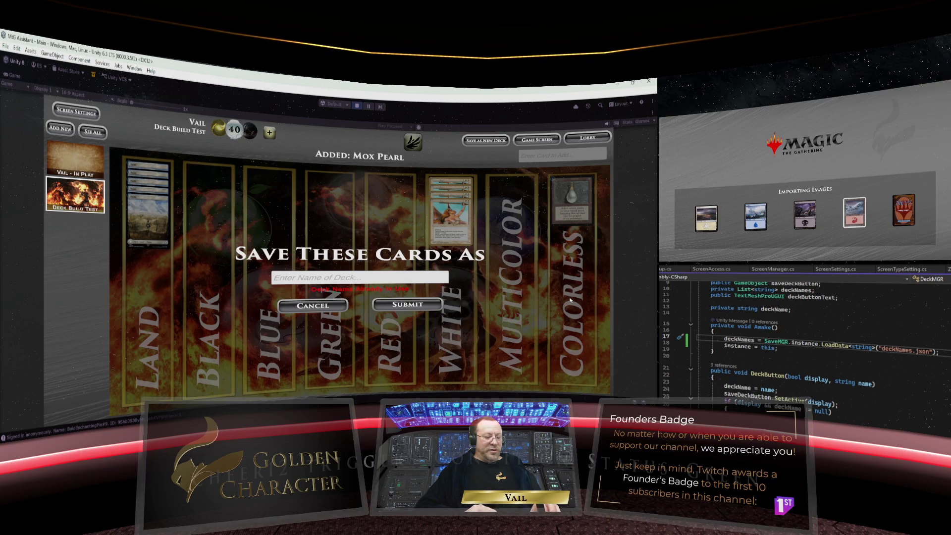
{"action": "type", "text": "Serra"}
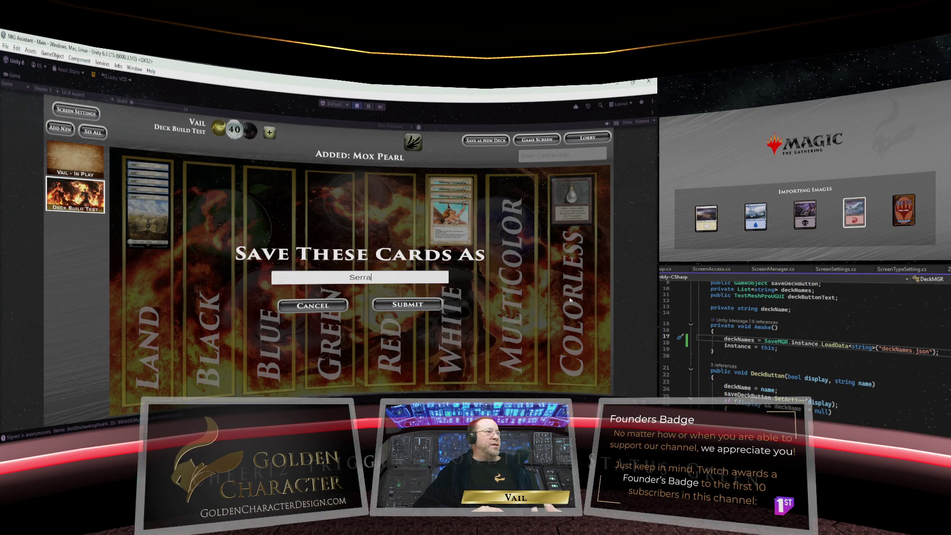
{"action": "type", "text": " Angel "}
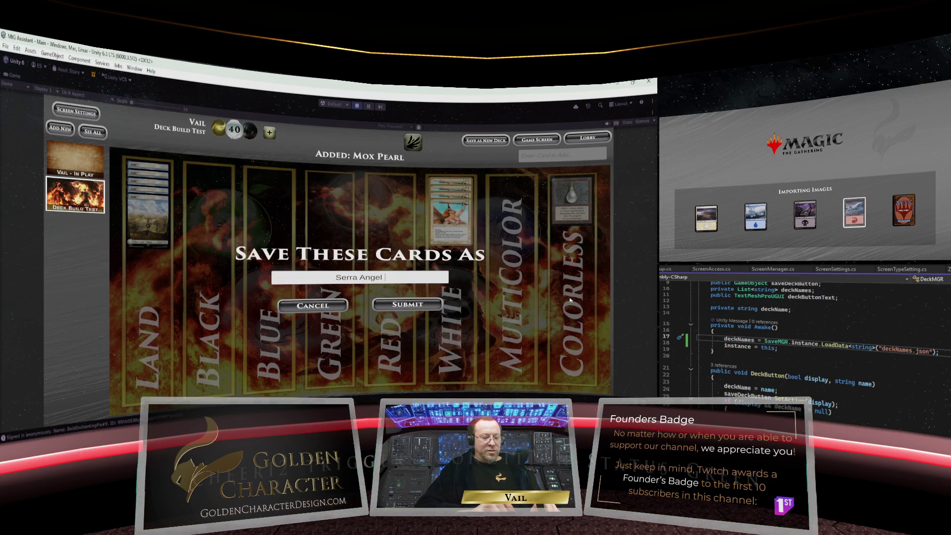
{"action": "type", "text": "Test S"}
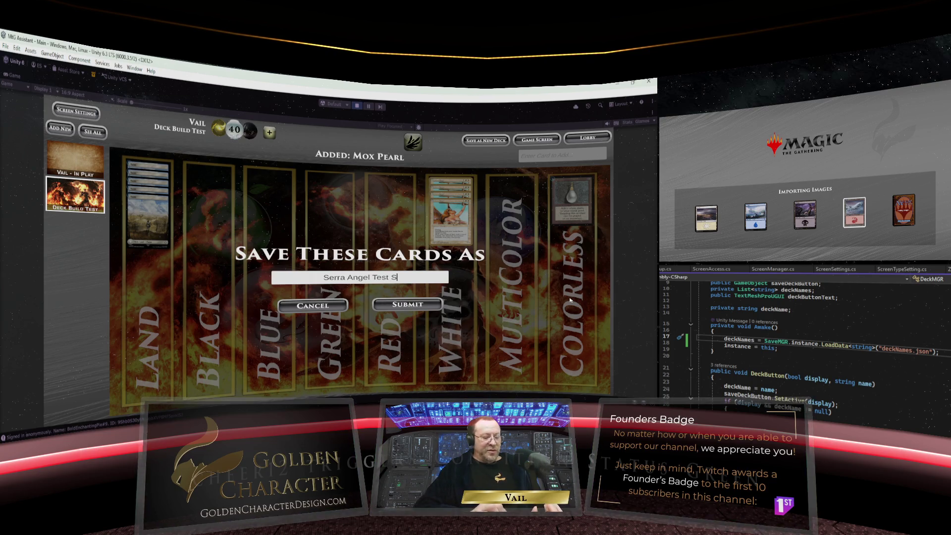
{"action": "type", "text": "ave"}
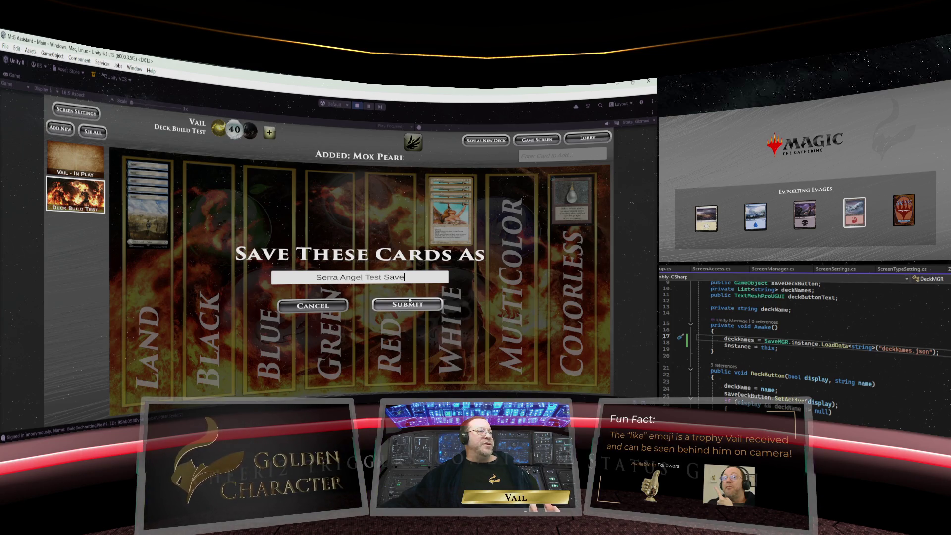
{"action": "left_click_drag", "start_coordinate": [403, 278], "coordinate": [316, 279]}
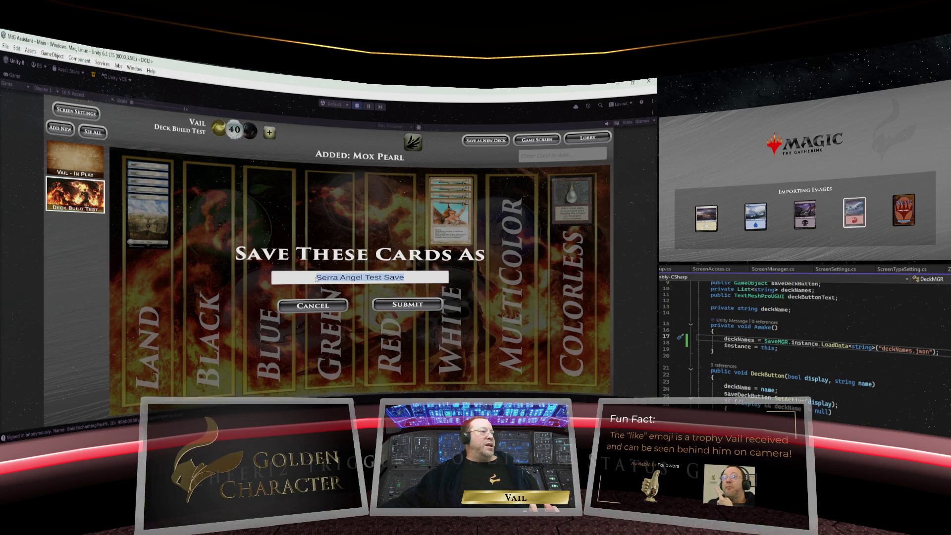
{"action": "key", "text": "BackSpace"}
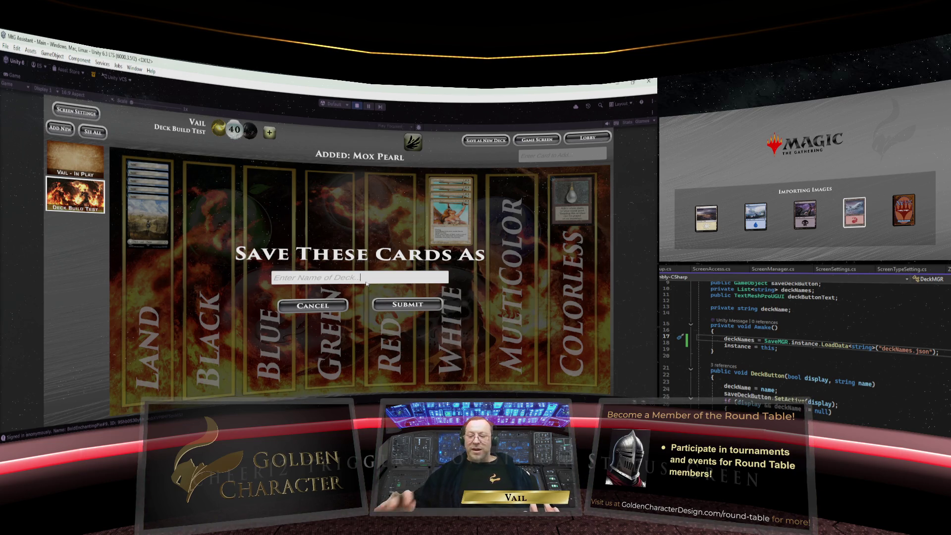
Enter 'Serra Angel Test Save' as the deck name, then cancel the prompt without saving
{"action": "left_click", "coordinate": [409, 306]}
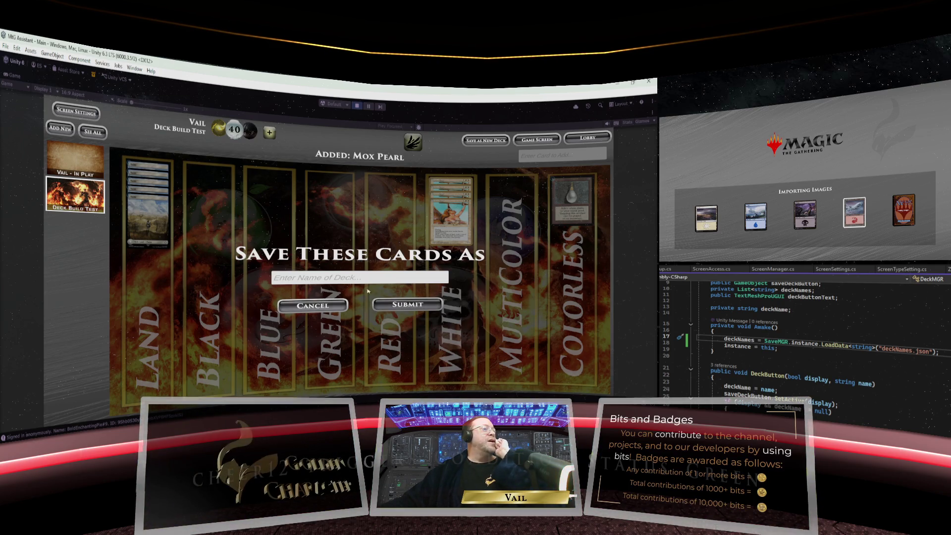
{"action": "left_click", "coordinate": [346, 278]}
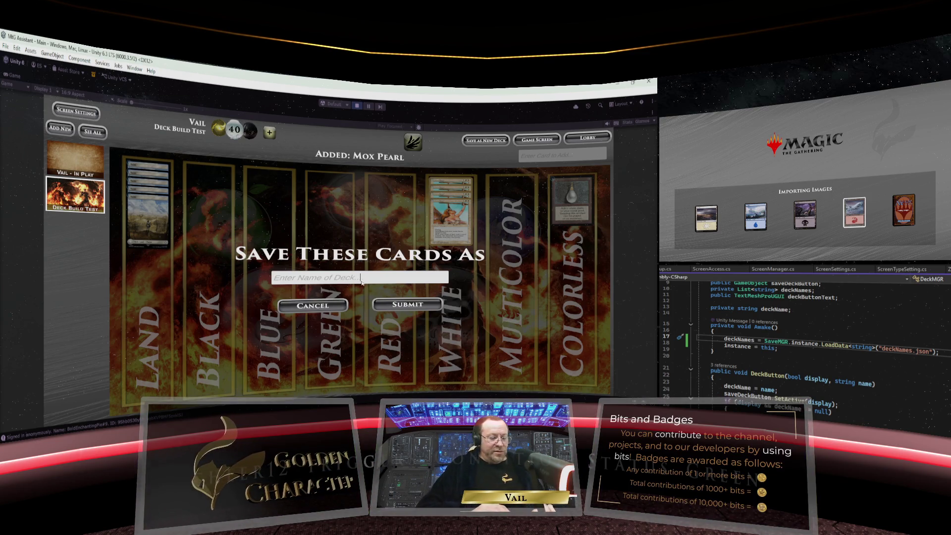
{"action": "type", "text": "Serra Ang"}
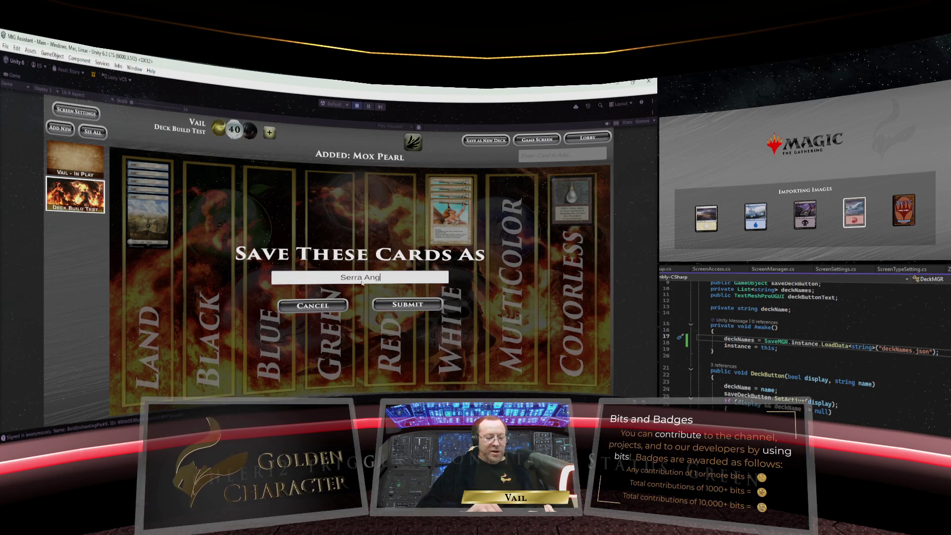
{"action": "type", "text": "el"}
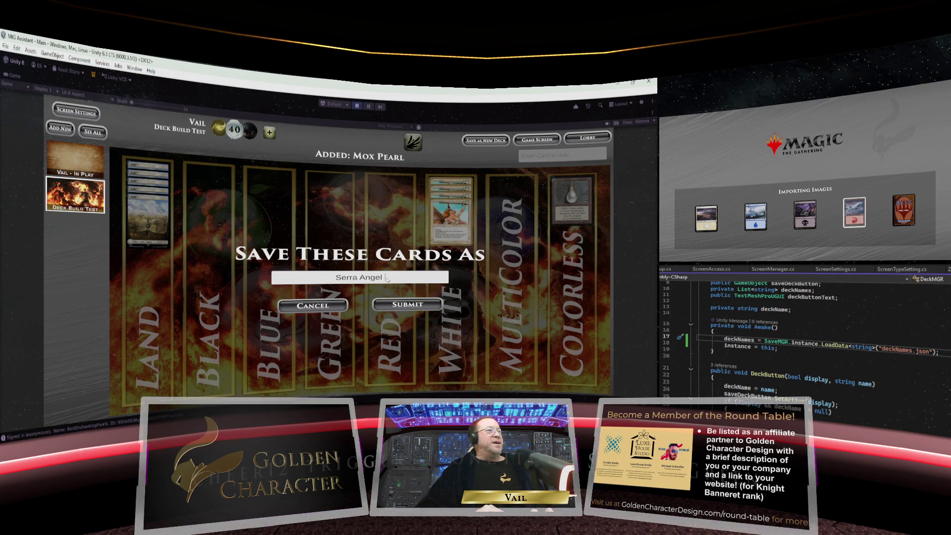
{"action": "type", "text": "Test Save"}
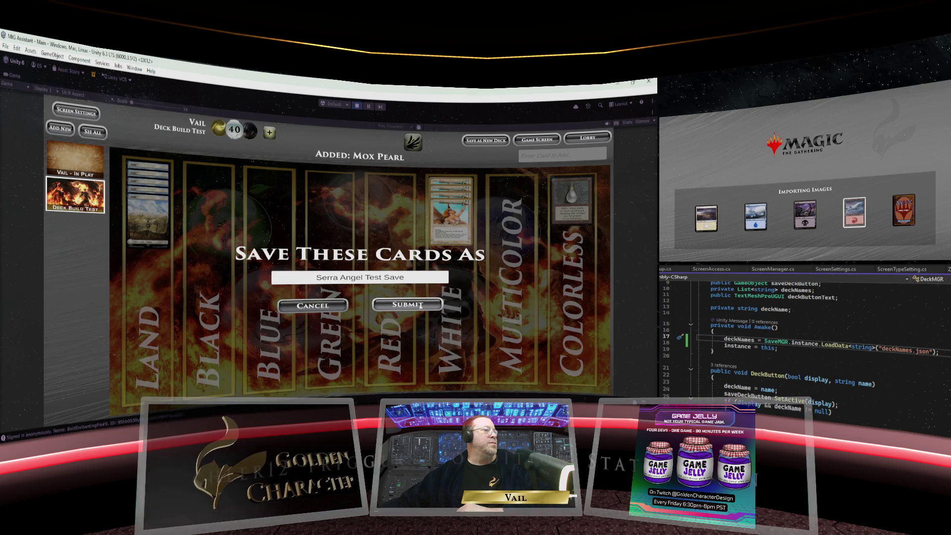
{"action": "left_click", "coordinate": [333, 308]}
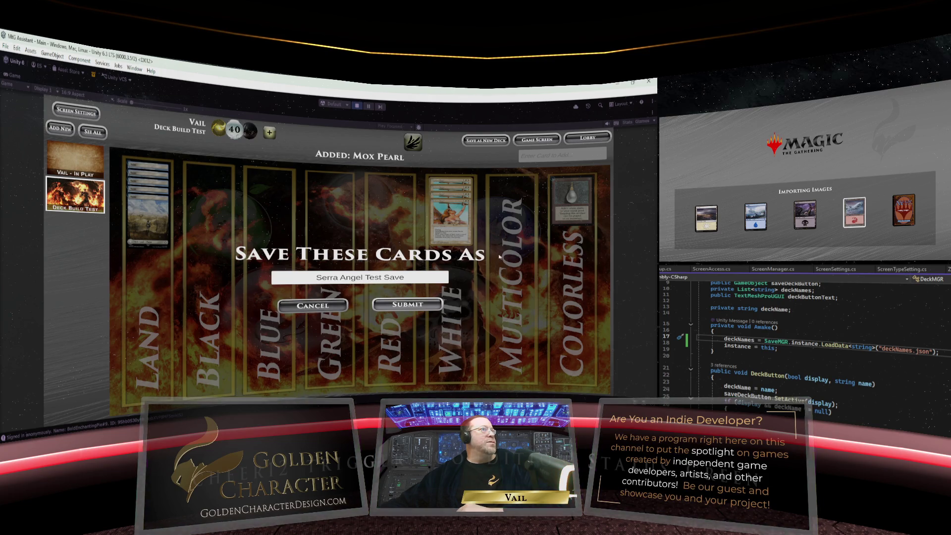
{"action": "left_click", "coordinate": [322, 306]}
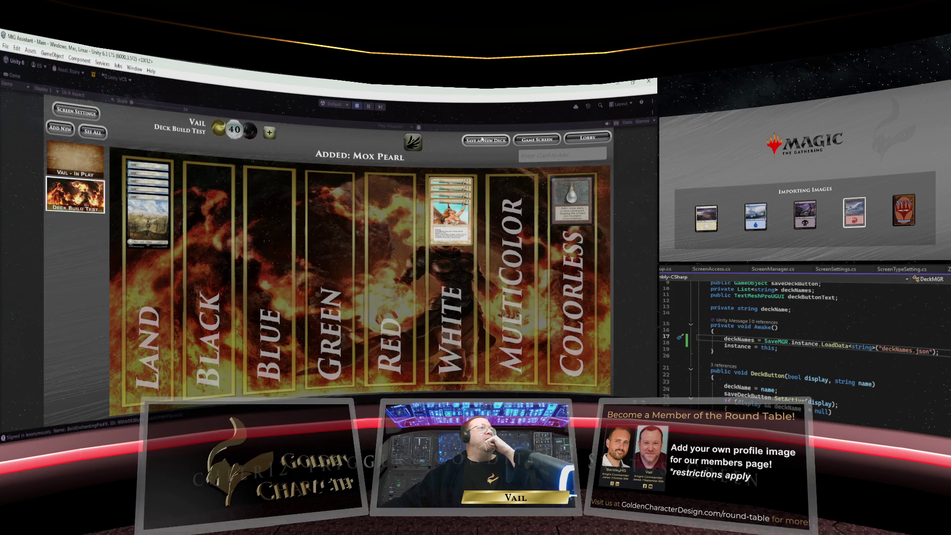
Drop the top White-column card back into its column and dismiss the app list
{"action": "left_click", "coordinate": [472, 183]}
{"action": "left_click_drag", "start_coordinate": [472, 183], "coordinate": [494, 178]}
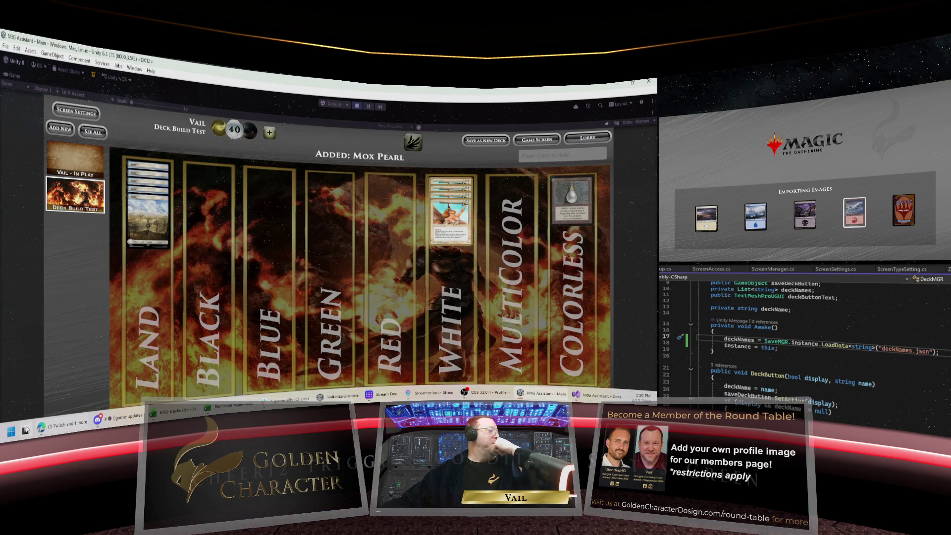
{"action": "left_click", "coordinate": [11, 431]}
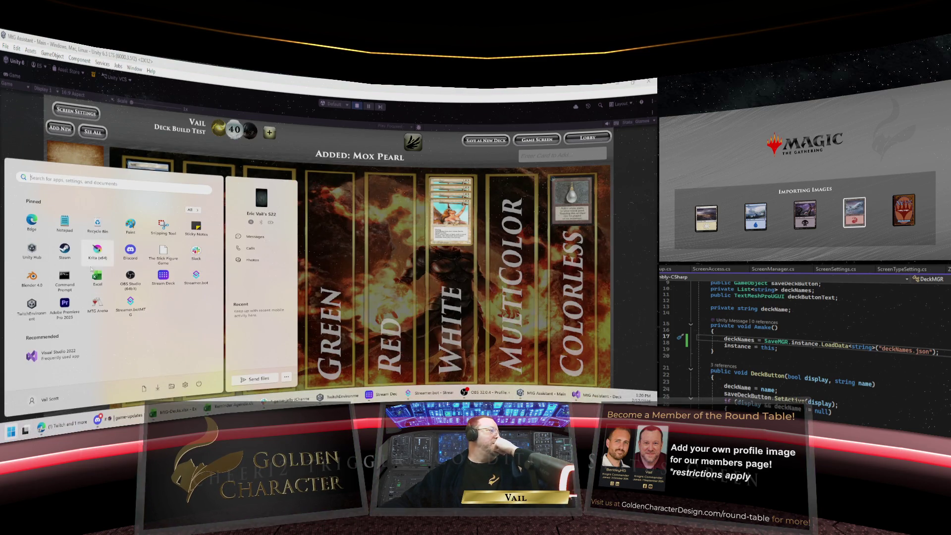
{"action": "left_click", "coordinate": [173, 388]}
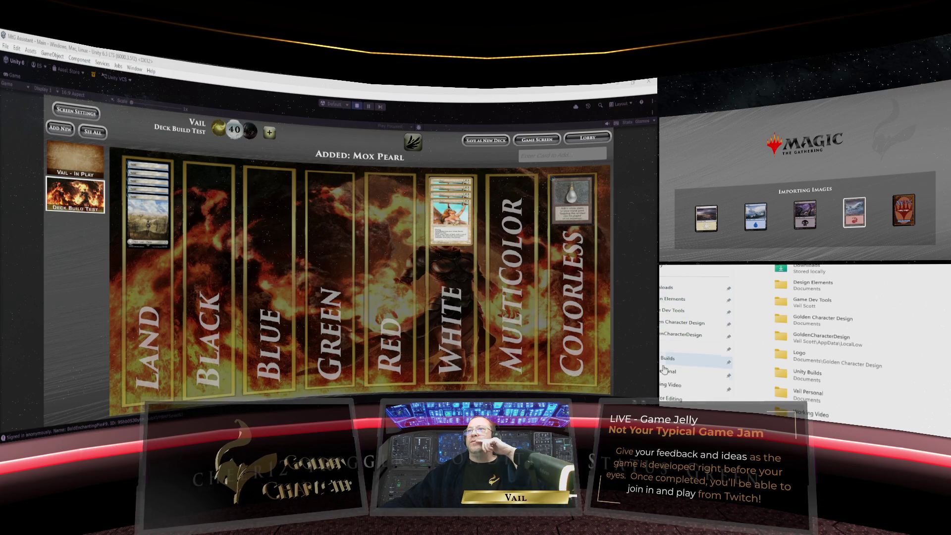
Inspect the save subfolder under GoldenCharacterDesign > MtG Assistant, then return to Visual Studio
{"action": "left_click", "coordinate": [694, 335]}
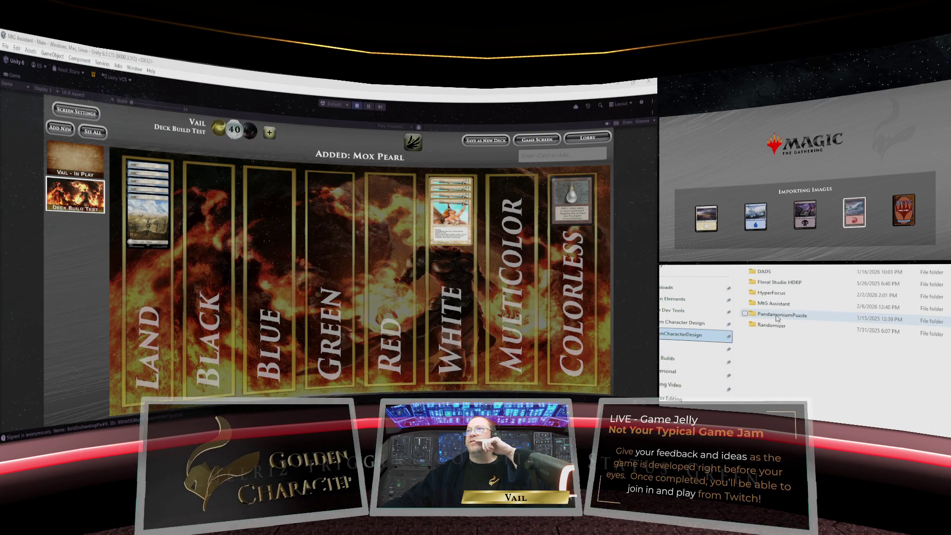
{"action": "left_click", "coordinate": [786, 306]}
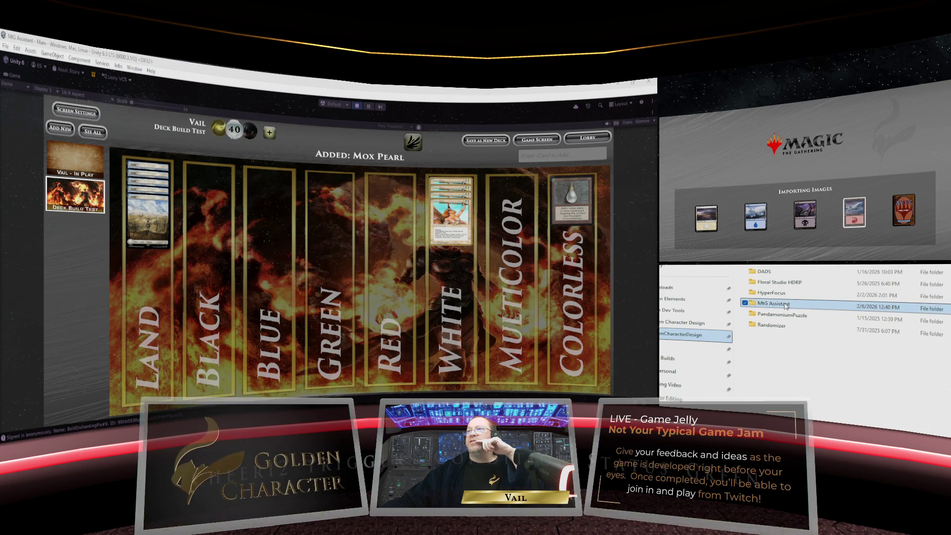
{"action": "double_click", "coordinate": [787, 306]}
{"action": "double_click", "coordinate": [790, 294]}
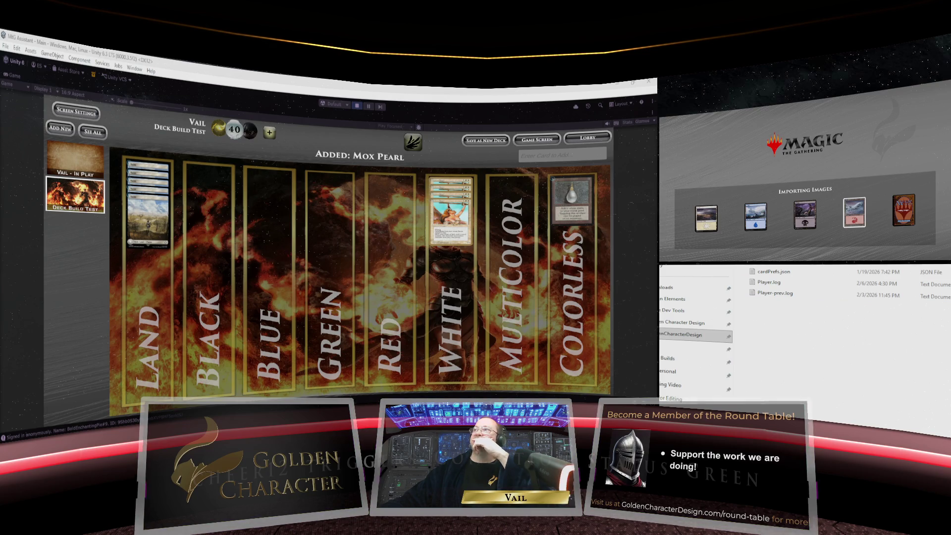
{"action": "key", "text": "alt+Up"}
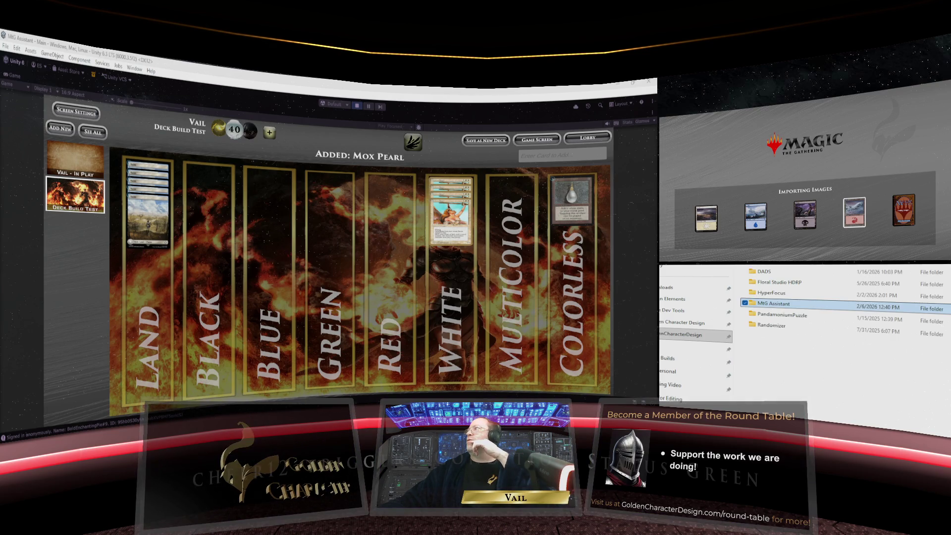
{"action": "key", "text": "alt+Tab"}
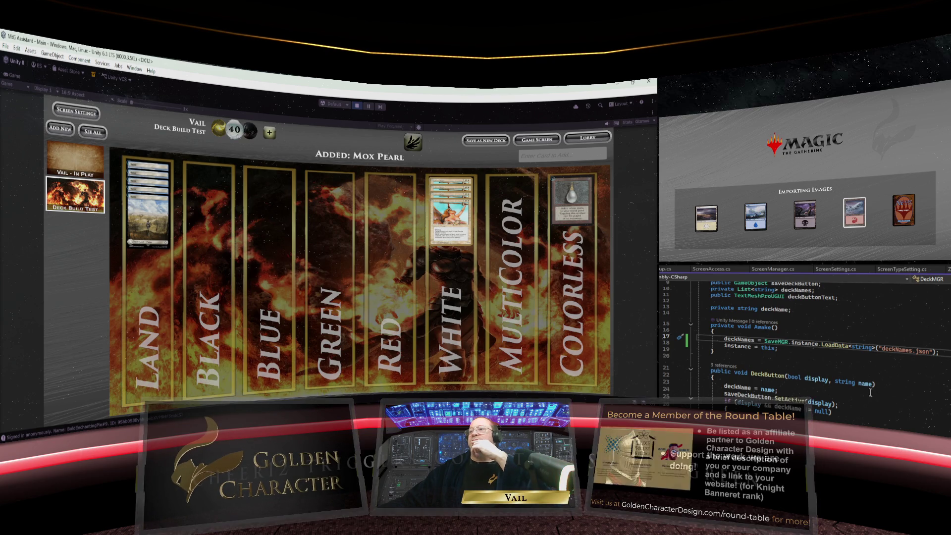
Jump from LoadData in DeckMGR.cs to SaveMGR and scroll down to SaveDeck
{"action": "scroll", "coordinate": [871, 392], "scroll_direction": "down", "scroll_amount": 2}
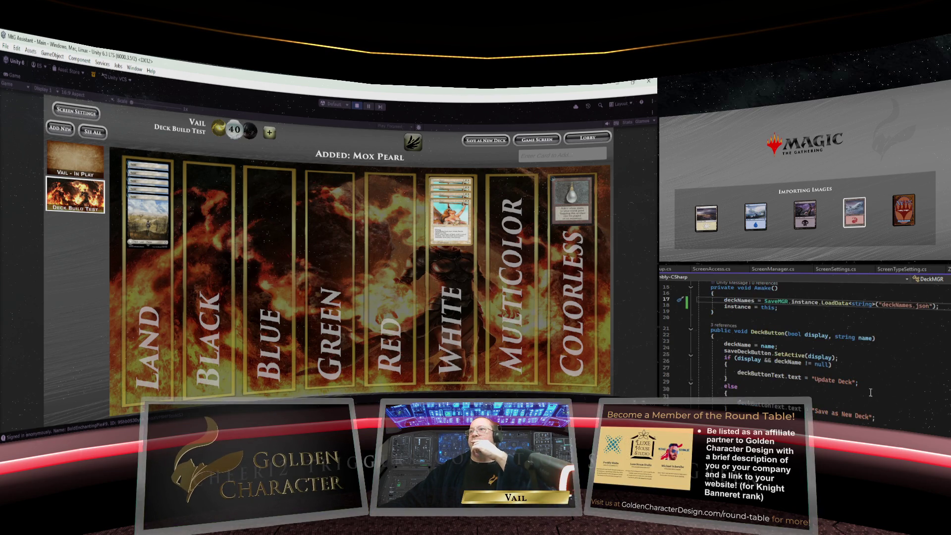
{"action": "scroll", "coordinate": [870, 393], "scroll_direction": "down", "scroll_amount": 1}
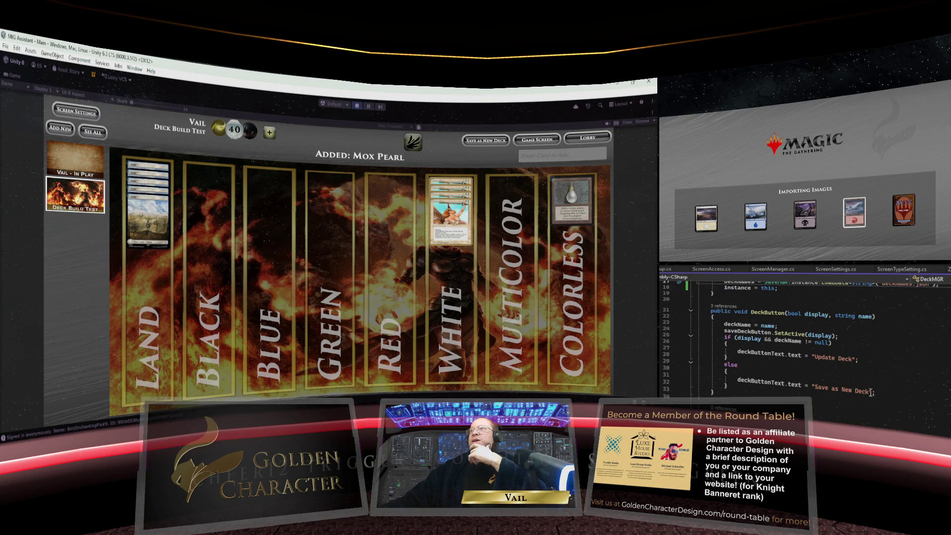
{"action": "scroll", "coordinate": [870, 392], "scroll_direction": "up", "scroll_amount": 5}
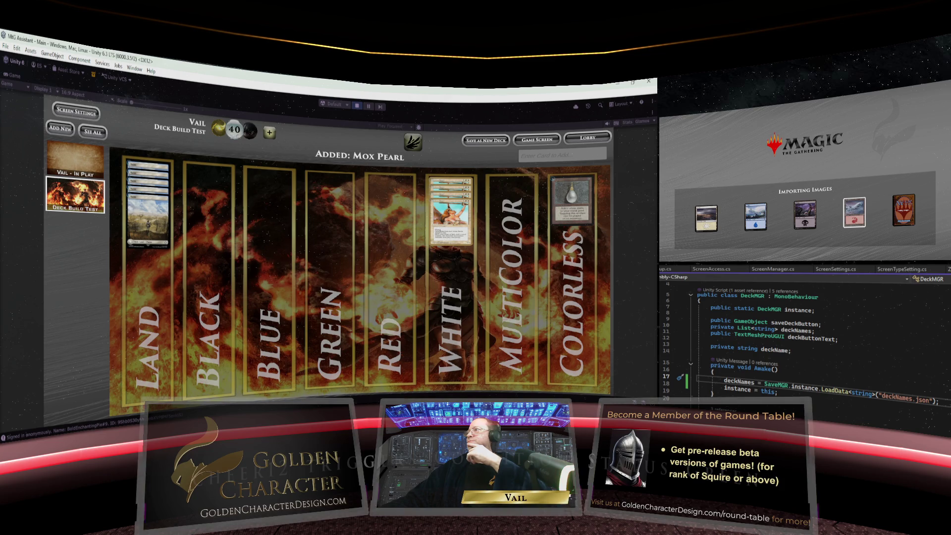
{"action": "key", "text": "F12"}
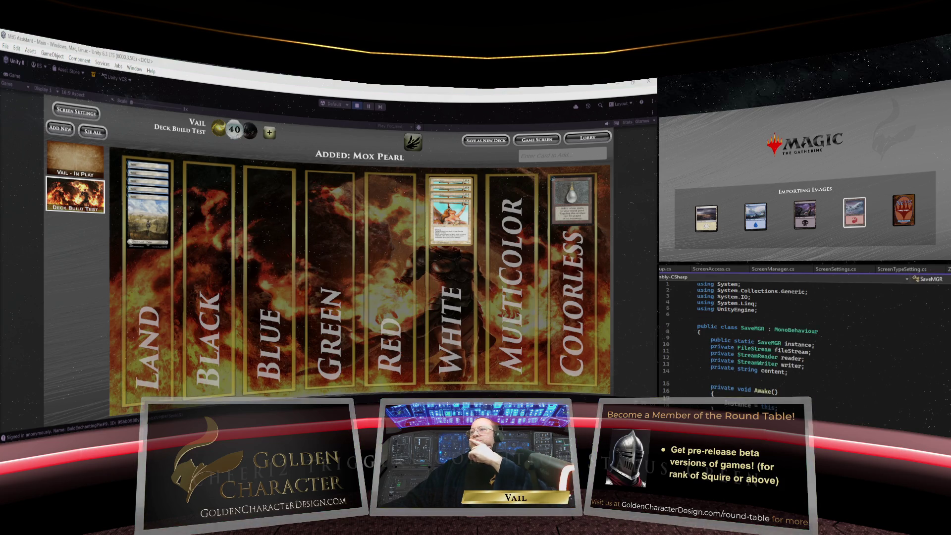
{"action": "scroll", "coordinate": [803, 341], "scroll_direction": "down", "scroll_amount": 4}
{"action": "scroll", "coordinate": [826, 348], "scroll_direction": "down", "scroll_amount": 3}
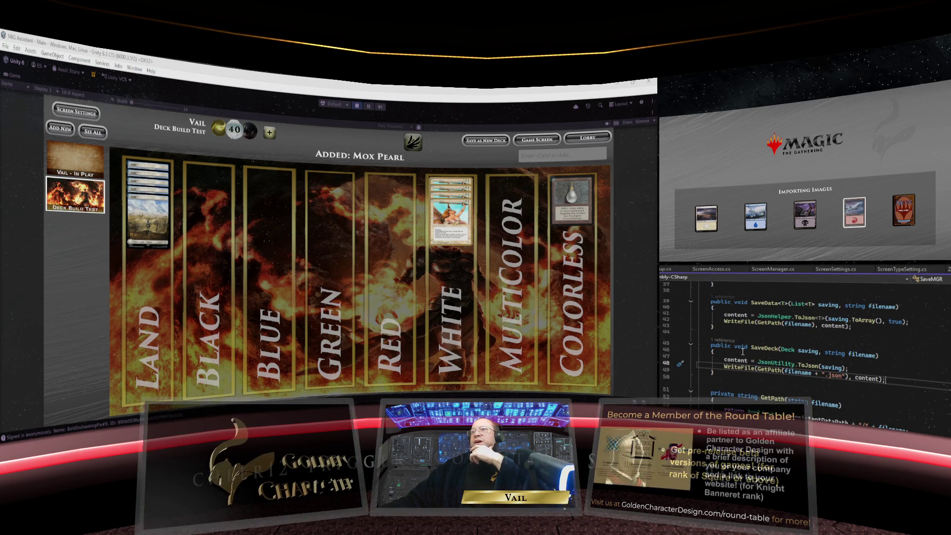
{"action": "scroll", "coordinate": [788, 331], "scroll_direction": "down", "scroll_amount": 1}
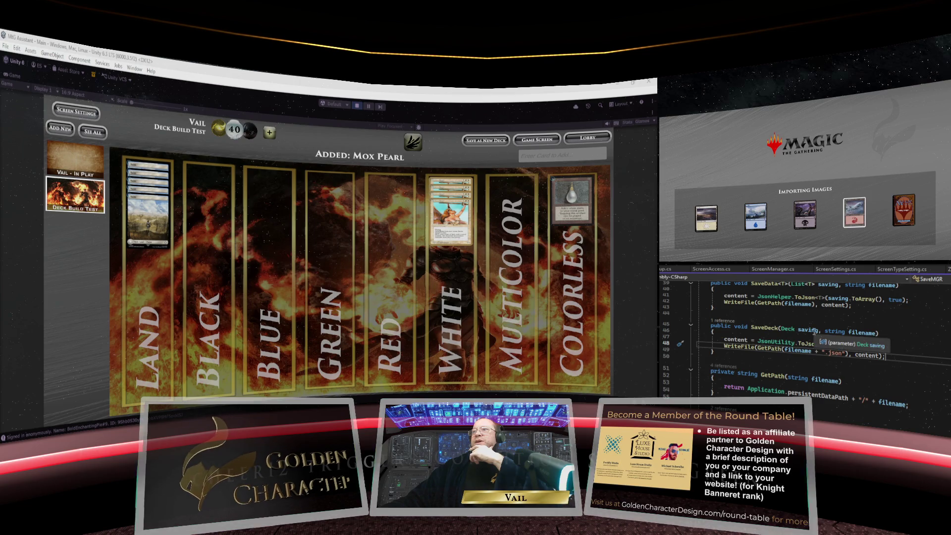